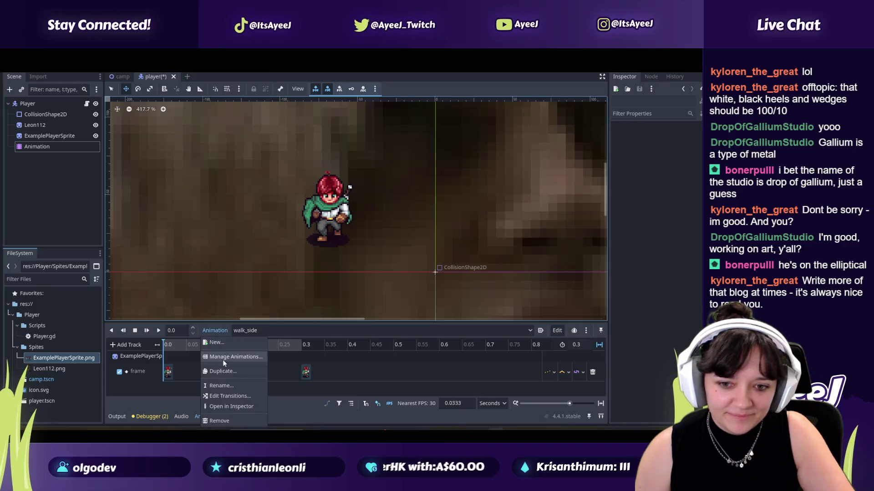
- Duplicate the walk_side animation and name the copy walk_up
left_click(223, 371)
left_click(344, 242)
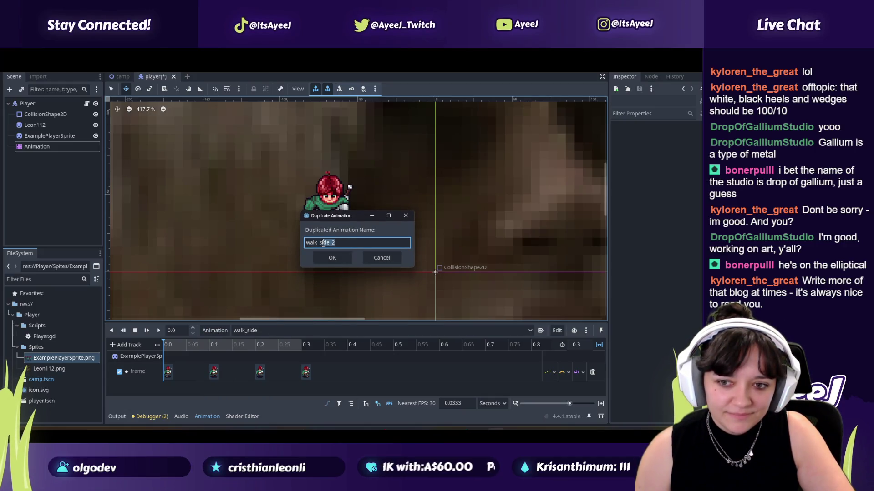
key("BackSpace")
left_click(373, 255)
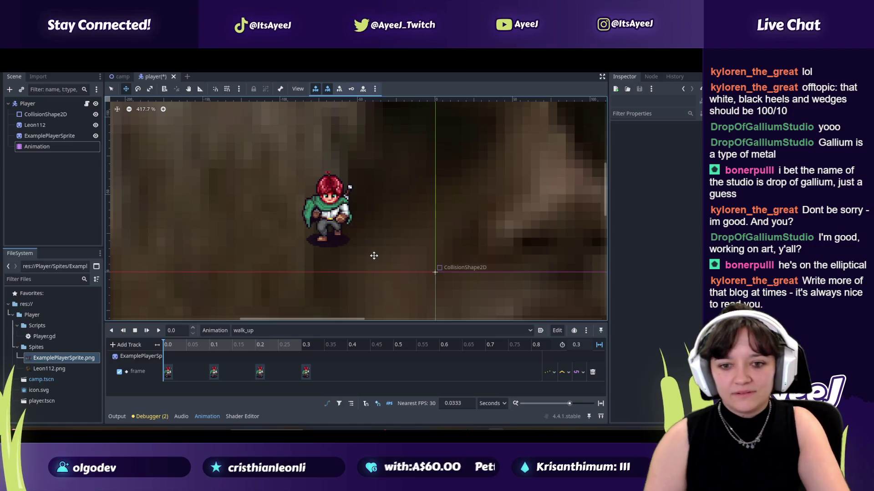
- Watch the tutorial for the up-facing frame numbers, then return to Godot
key("alt+Tab")
left_click(332, 239)
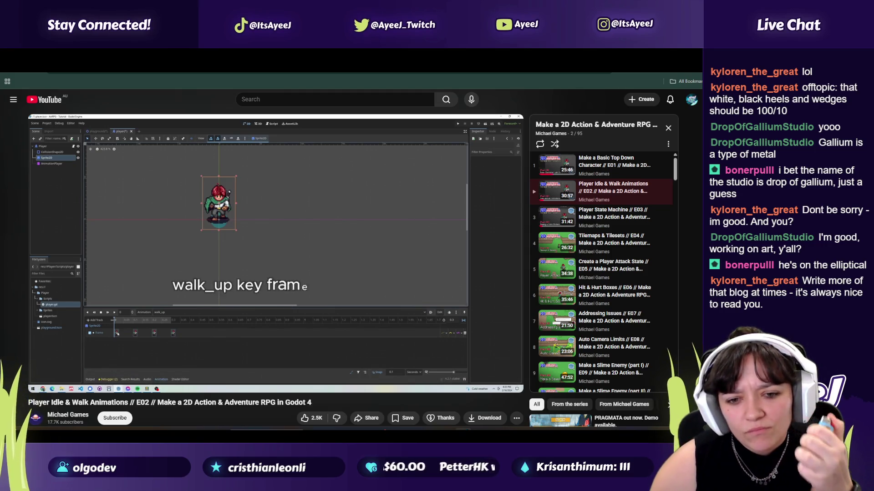
left_click(362, 216)
key("alt+Tab")
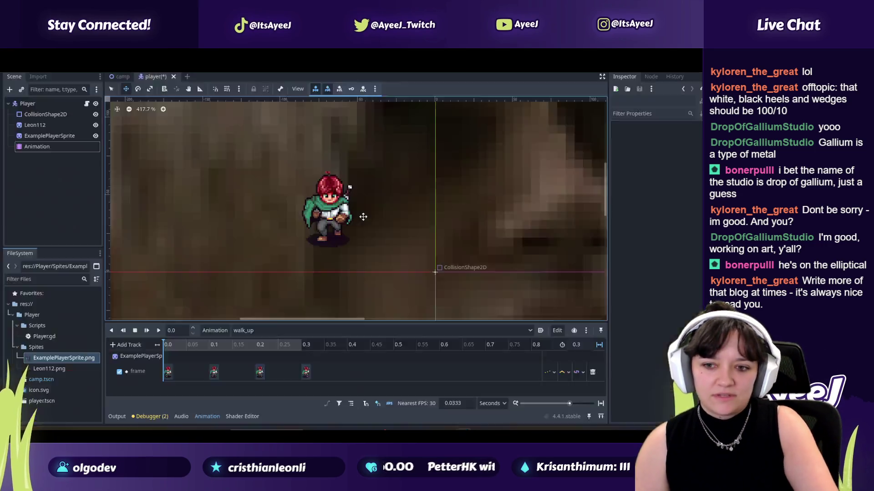
- Set the four walk_up keyframes to new frames, starting with 0 and 13 at 0.2 s
left_click(168, 372)
left_click(669, 148)
type("0")
key("Return")
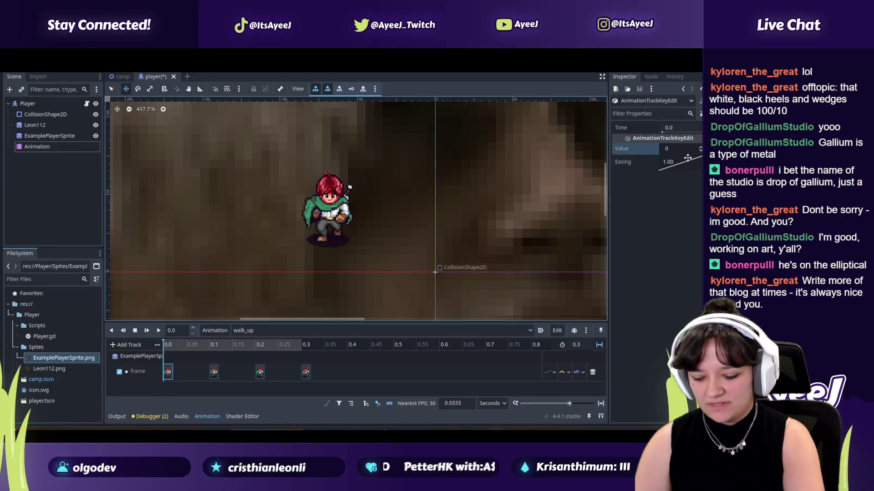
left_click(677, 147)
type("10")
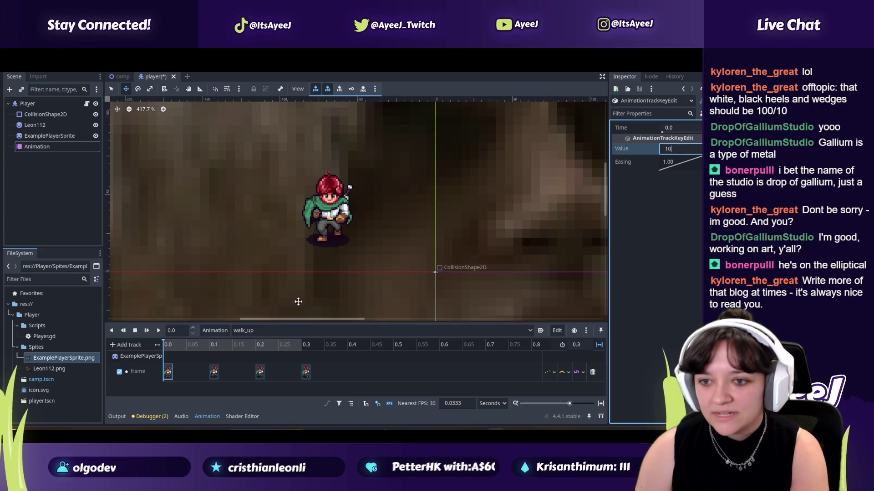
left_click(214, 372)
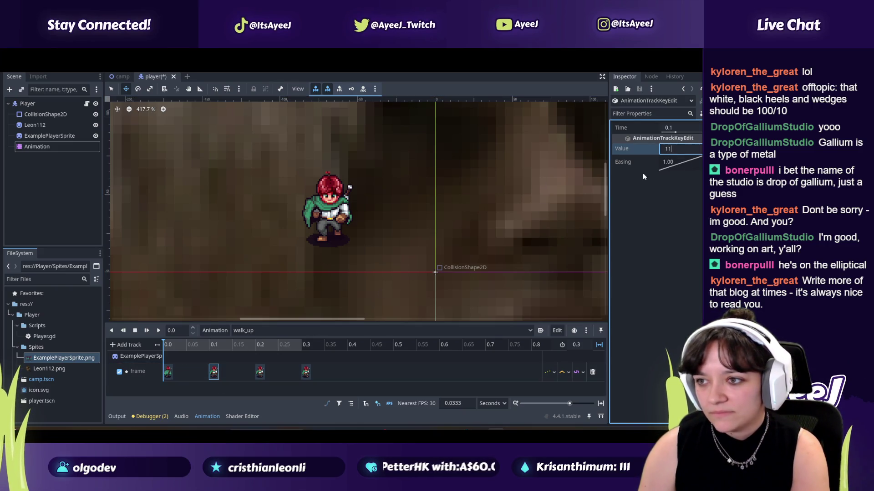
left_click(260, 371)
left_click(671, 148)
type("13")
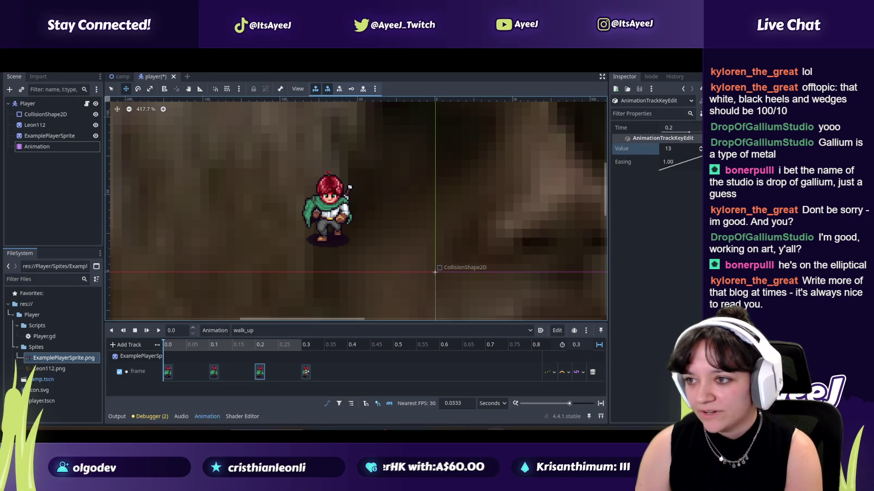
left_click(306, 371)
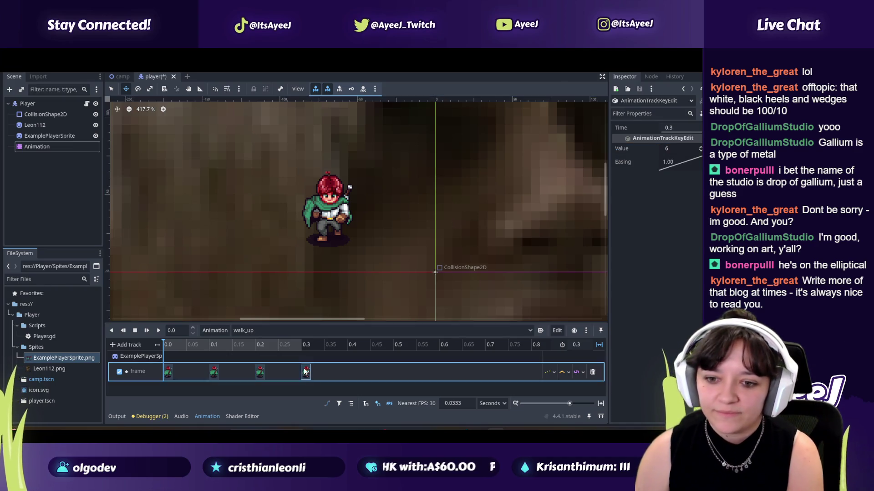
left_click(678, 147)
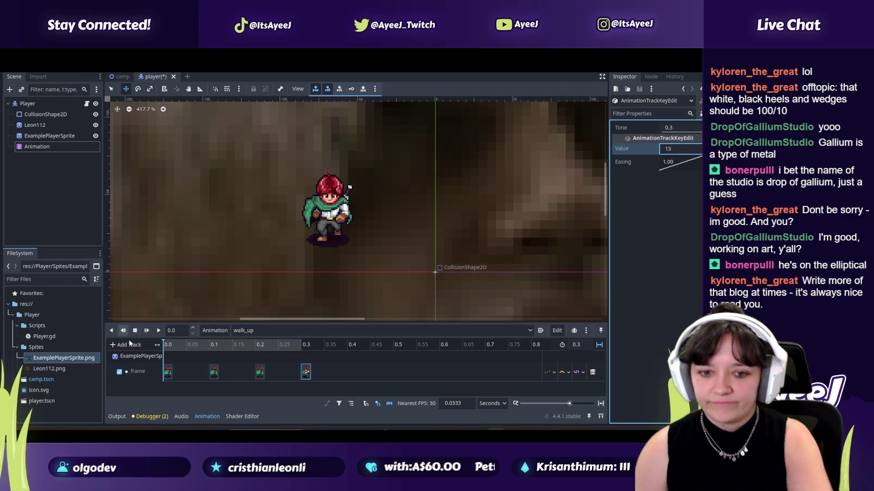
left_click(245, 330)
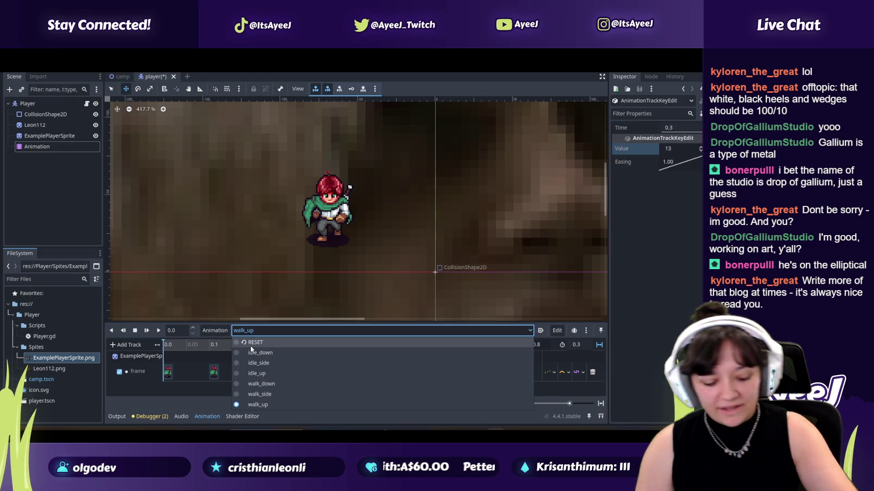
- Note the tutorial's walk_side frames (17, 18, 19, 20) and switch Godot to walk_side
key("alt+Tab")
left_click(242, 251)
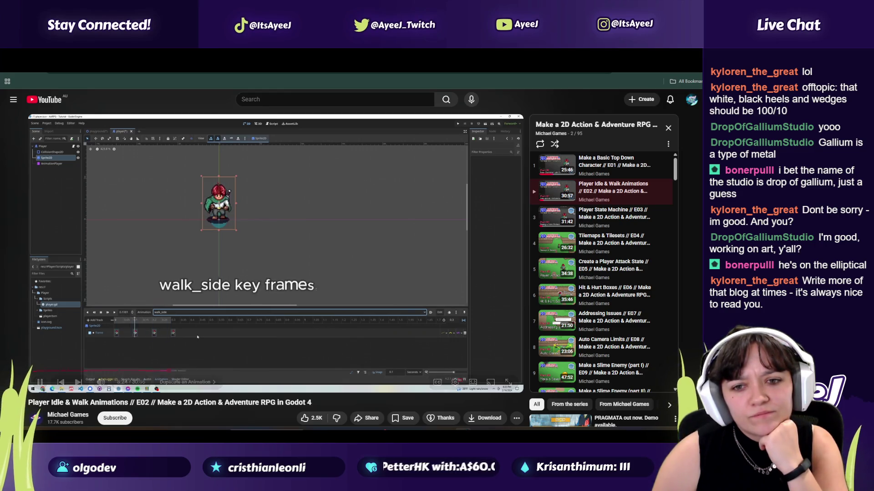
left_click(249, 232)
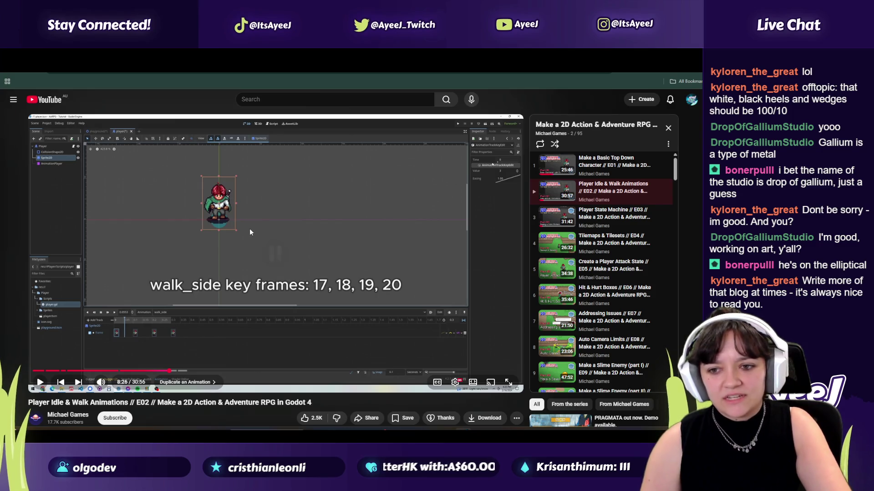
key("alt+Tab")
left_click(243, 331)
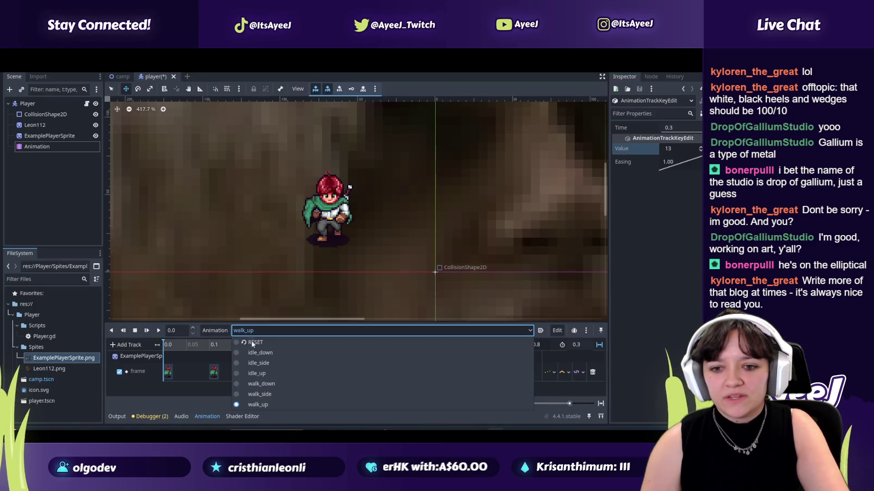
left_click(255, 393)
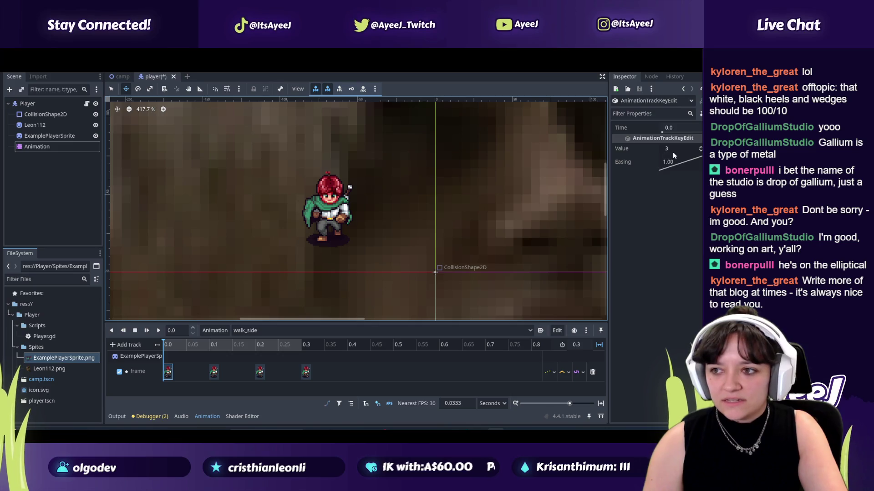
- Set the walk_side keyframes at 0.1, 0.2 and 0.3 s to frames 18, 19 and 20
left_click(674, 151)
left_click(214, 372)
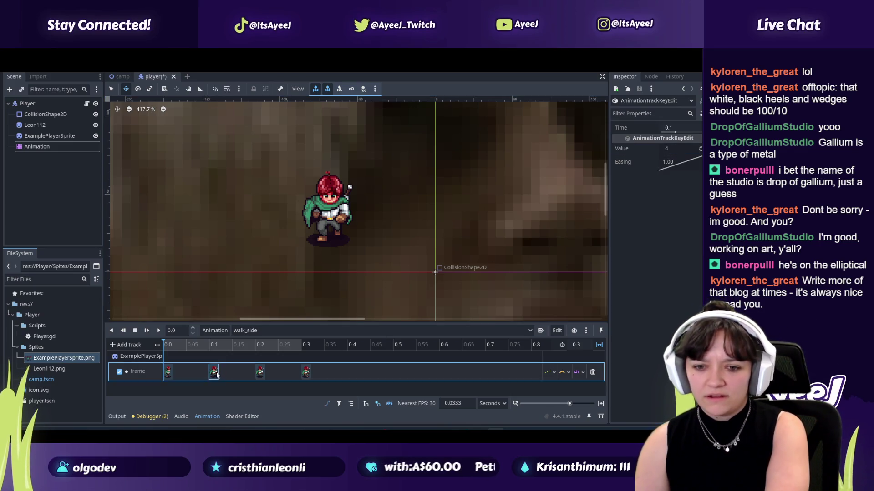
left_click(680, 150)
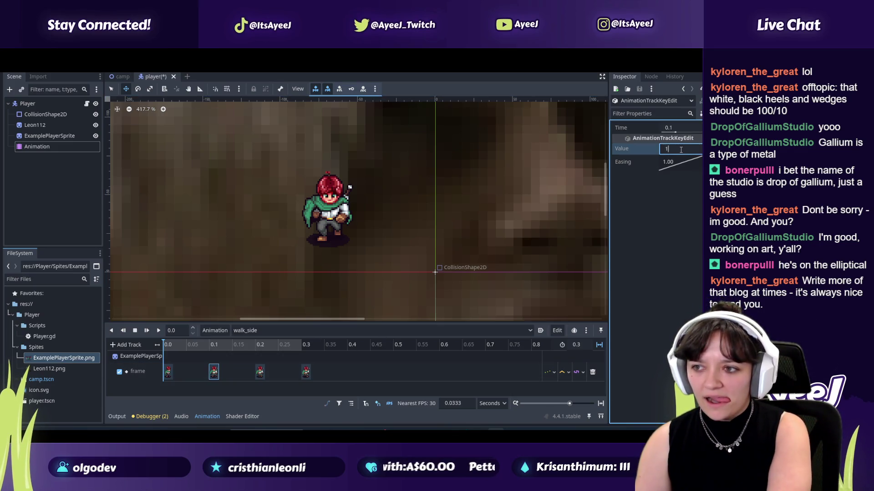
left_click(260, 372)
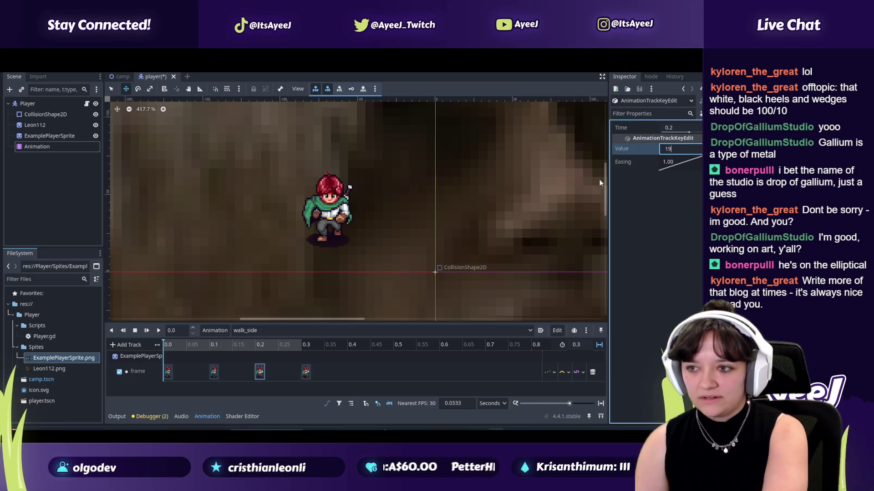
left_click(306, 371)
left_click(680, 149)
type("20")
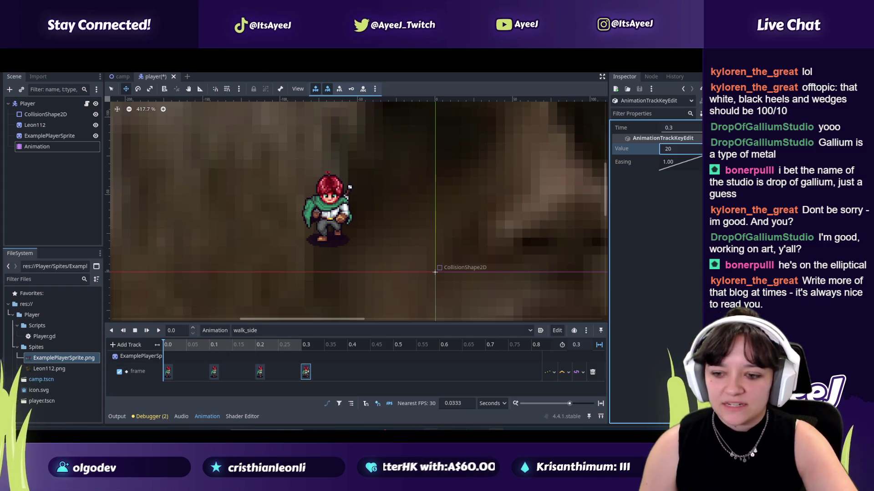
key("alt+Tab")
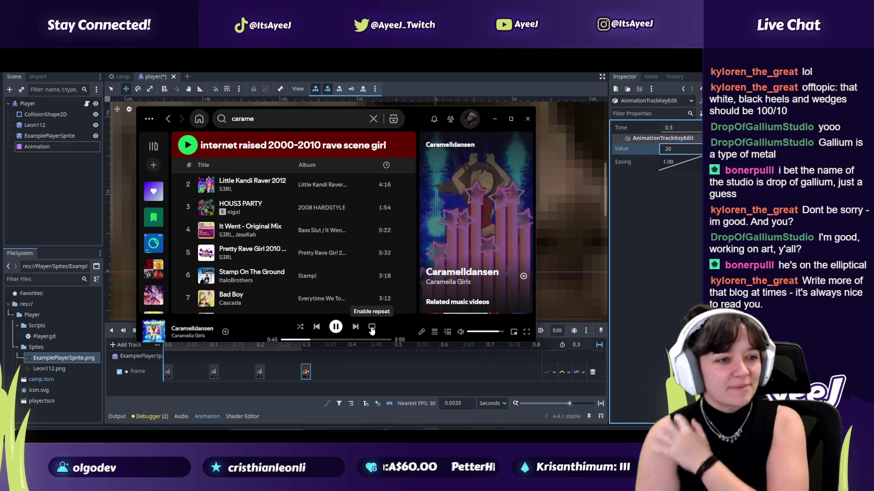
- Pause the Spotify music and preview walk_side from the start twice
key("space")
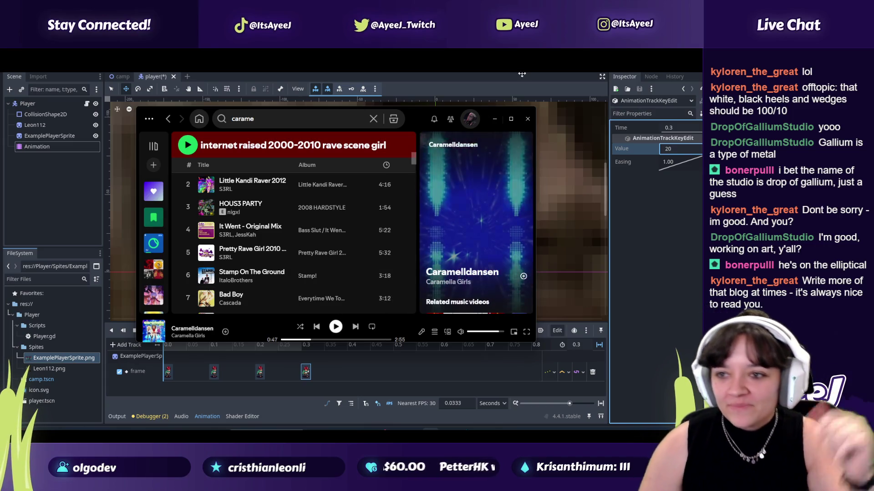
left_click(302, 279)
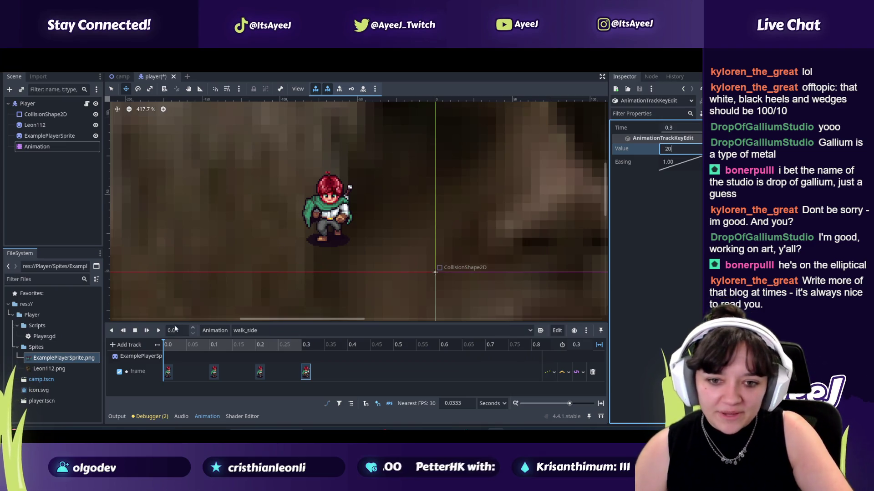
left_click(147, 331)
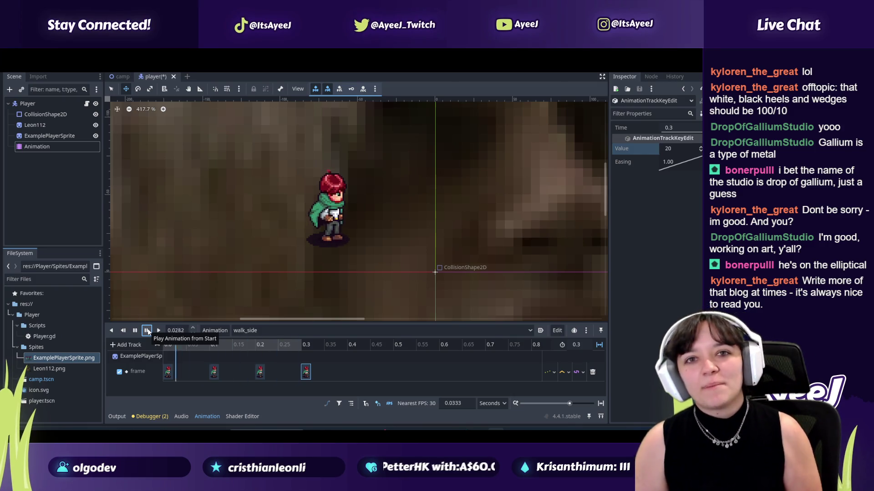
left_click(147, 331)
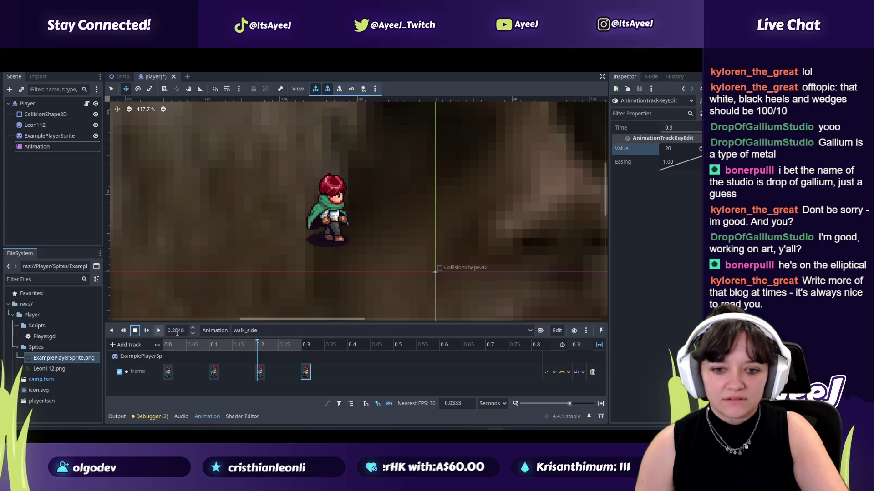
- Minimise Spotify and resume the YouTube tutorial
key("alt+Tab")
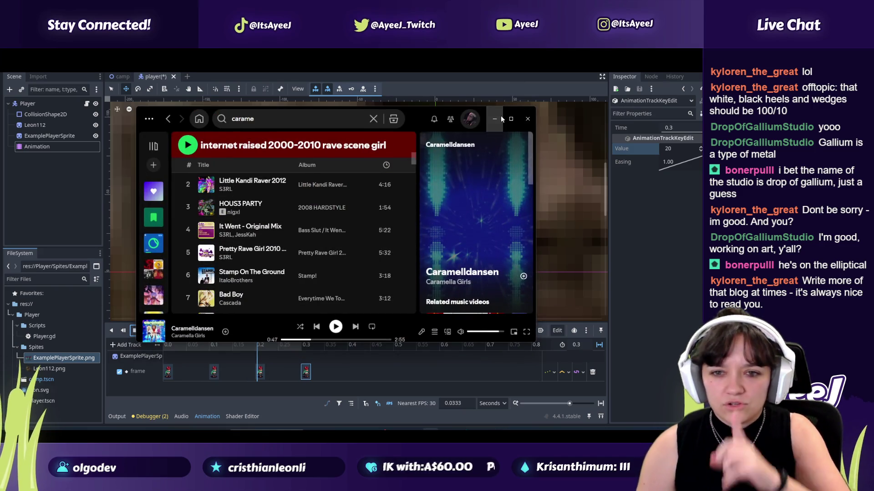
left_click(501, 118)
key("alt+Tab")
left_click(335, 263)
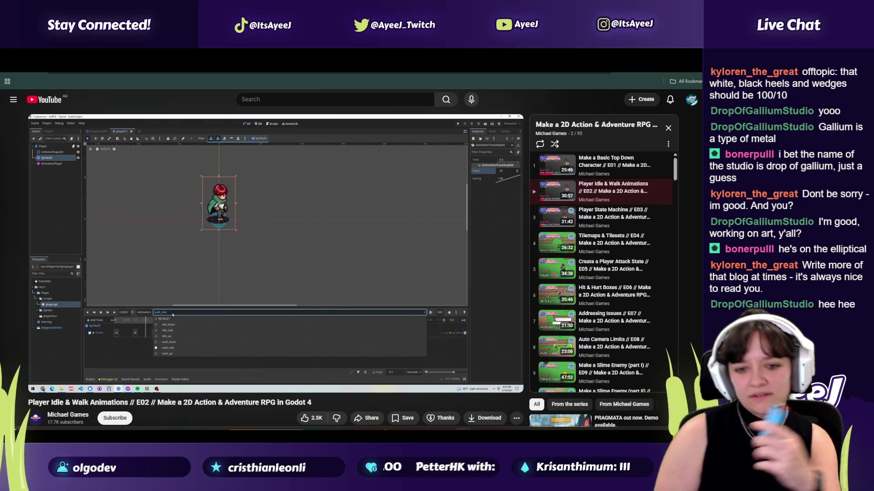
- Play the tutorial on to 9:13, the 'Start Hooking Up animations with Code' chapter
left_click(334, 263)
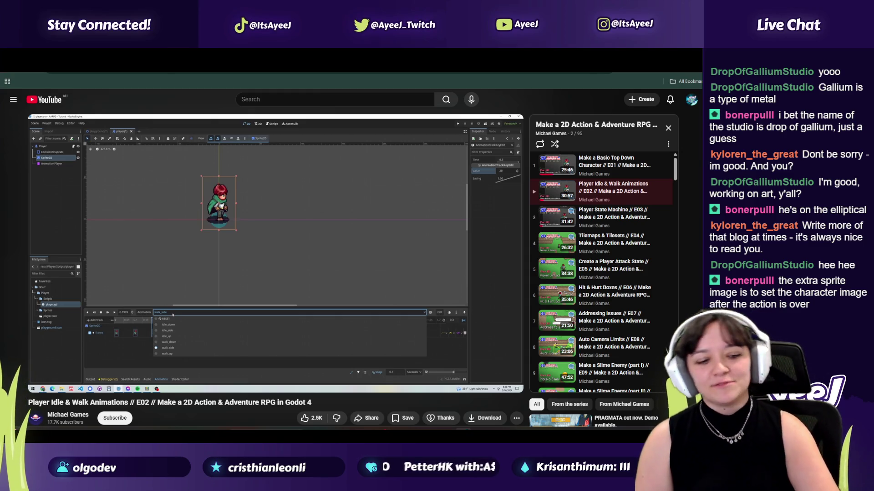
left_click(334, 261)
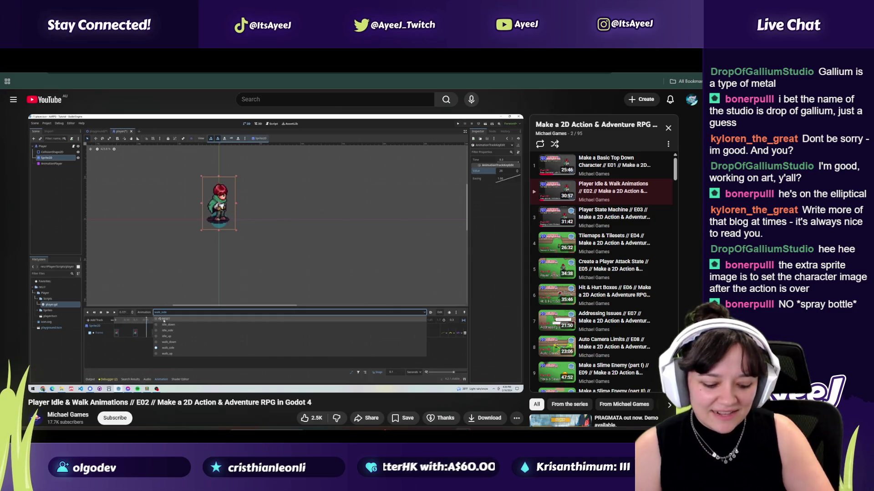
left_click(334, 265)
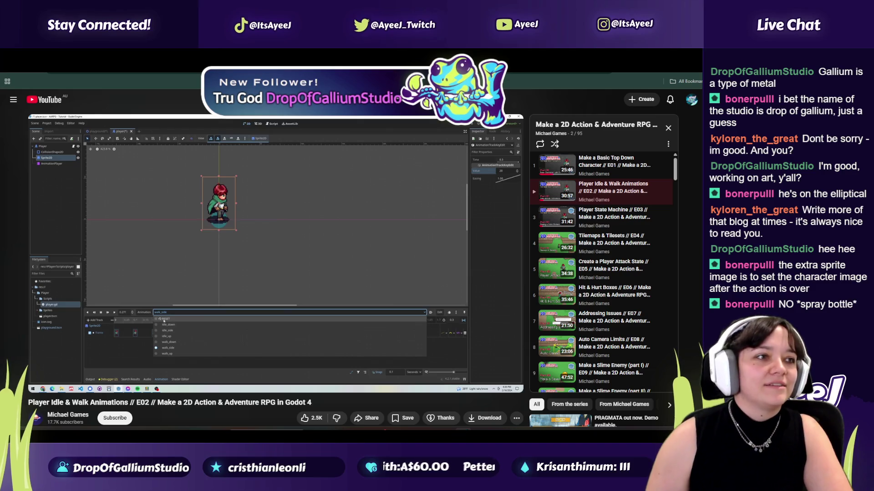
mouse_move(282, 249)
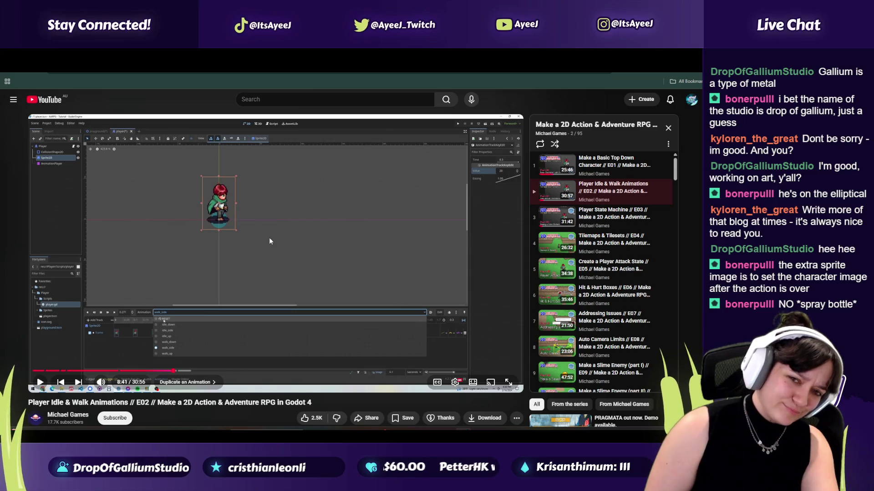
left_click(269, 237)
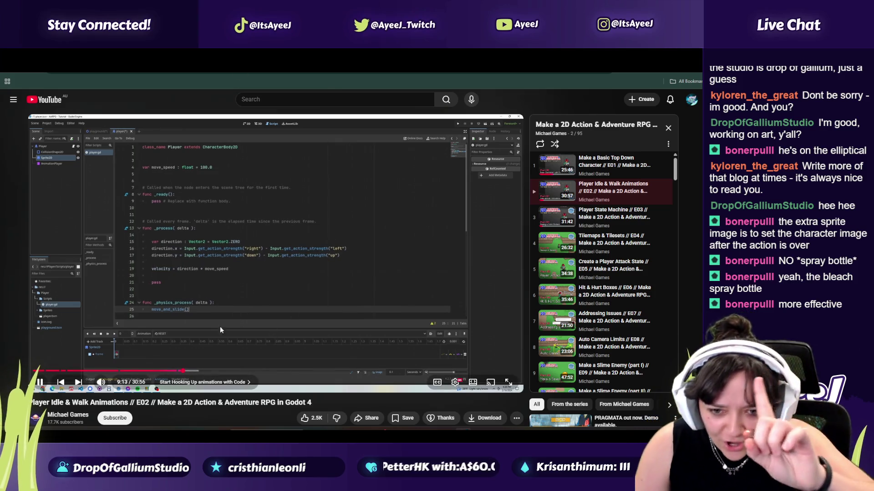
- Skip the ad and seek the tutorial back to about 8:37 on the walk_side keyframes
left_click(174, 372)
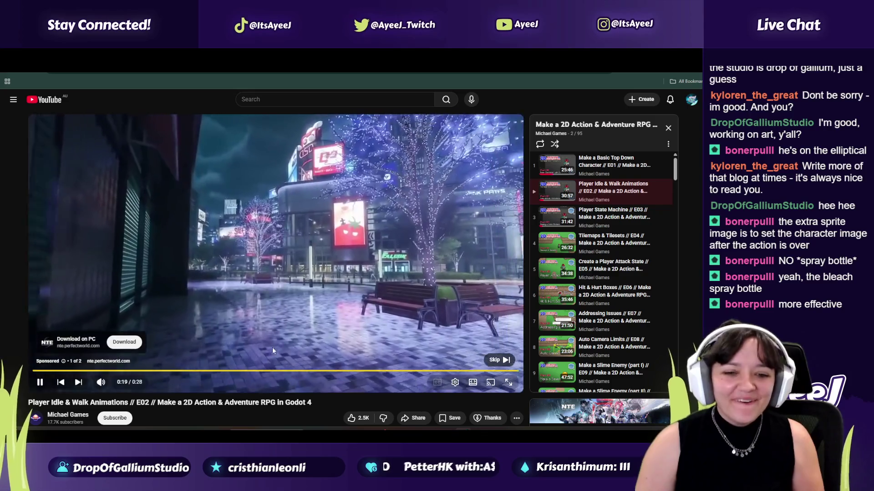
left_click(496, 359)
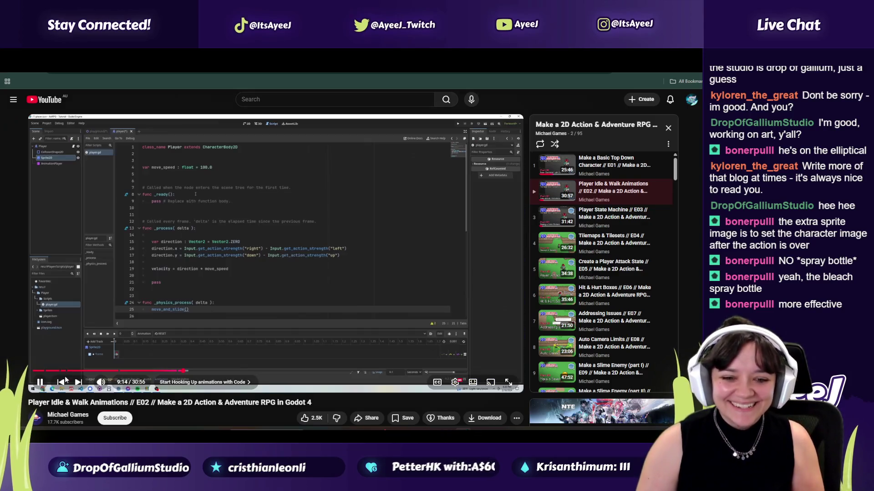
left_click(175, 372)
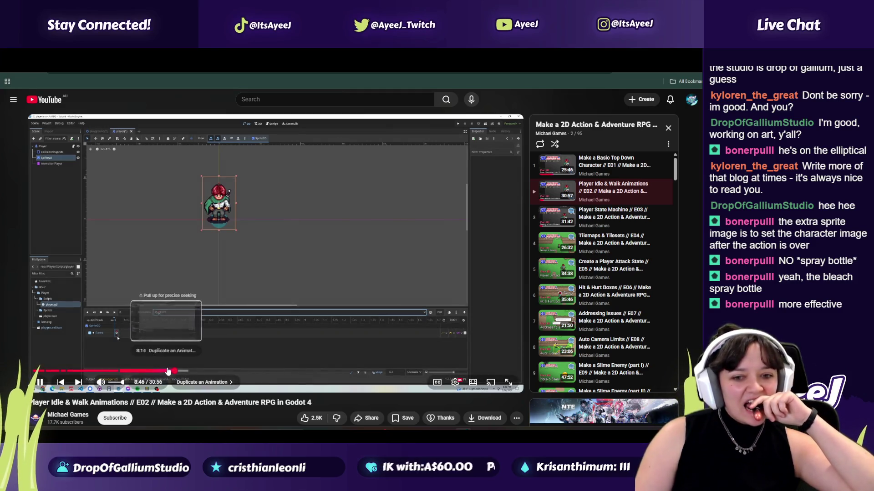
left_click(170, 372)
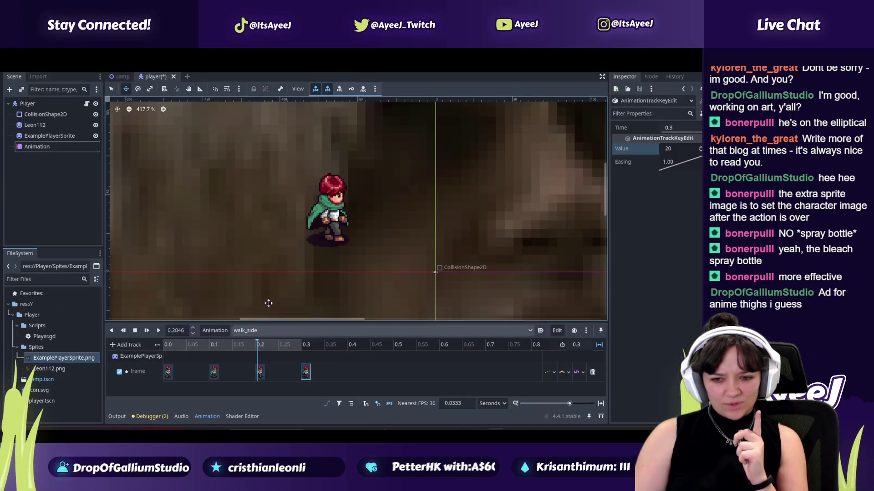
- Replay the tutorial from 8:37 to 9:01, then drag the Seth- Spice Entry.png artwork into view
left_click(241, 332)
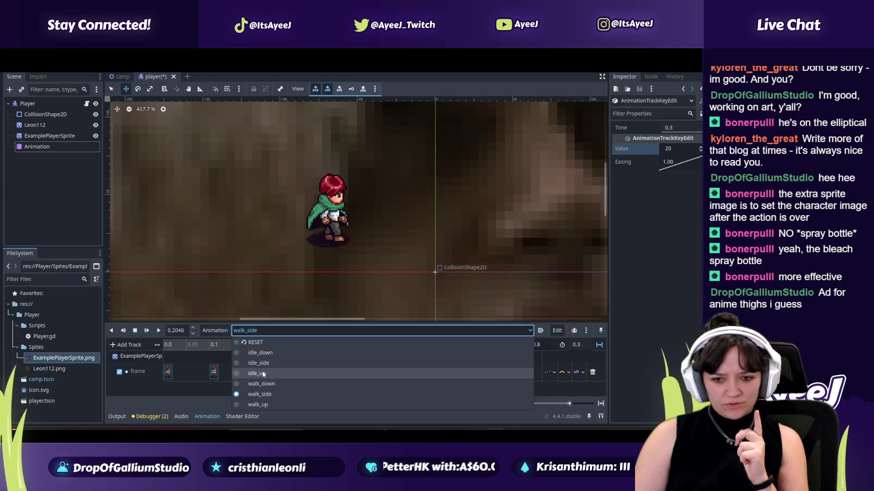
key("alt+Tab")
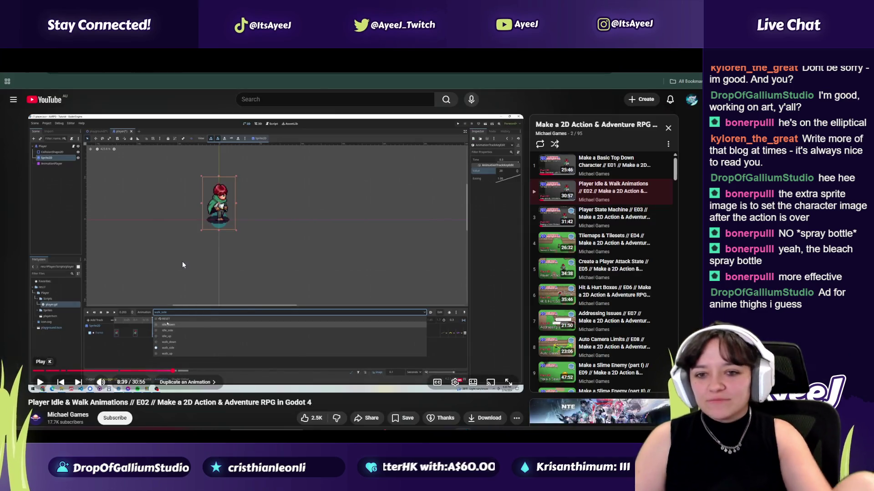
left_click(182, 259)
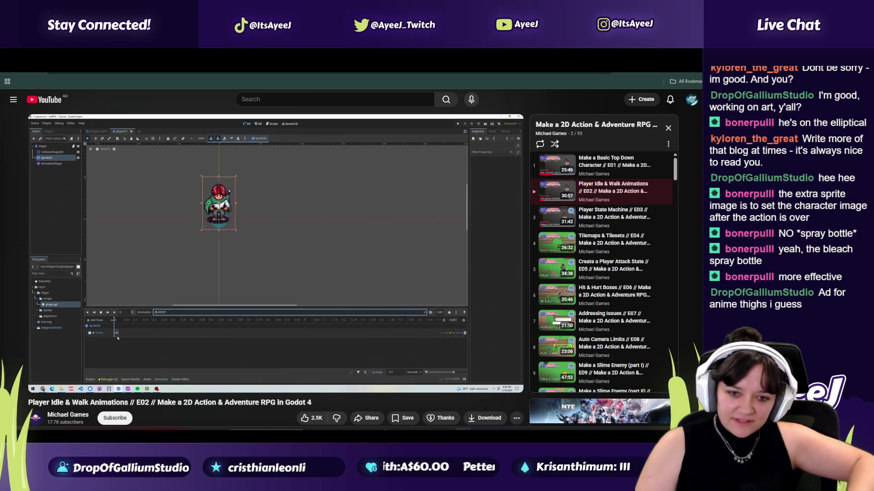
left_click_drag(94, 371, 173, 373)
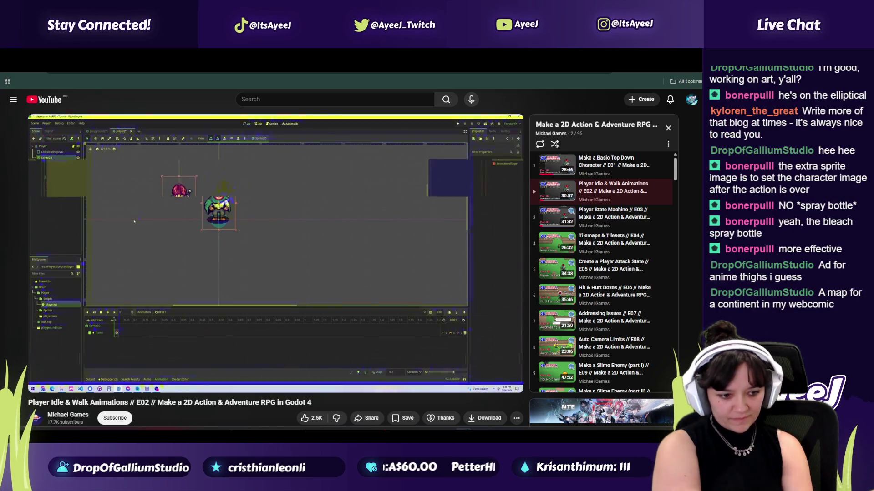
left_click(165, 274)
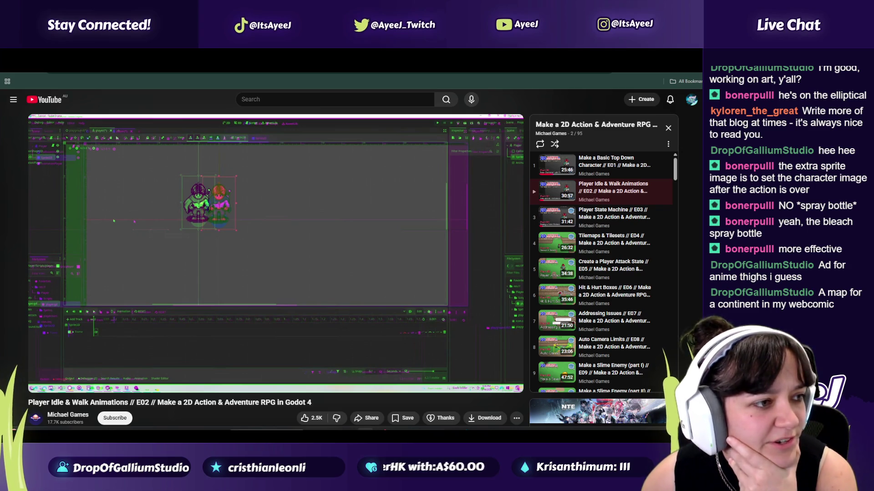
left_click_drag(0, 102, 444, 98)
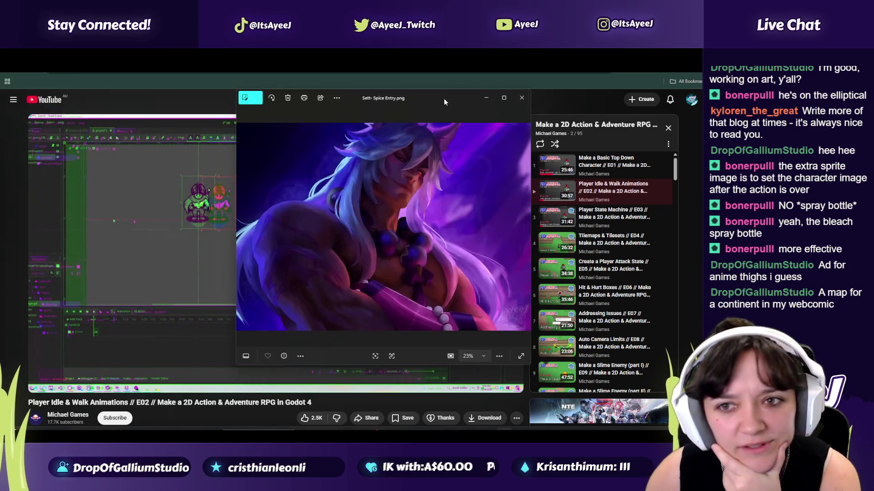
- Maximise the Seth- Spice Entry.png artwork, then return to the tutorial paused at 9:01
left_click(498, 98)
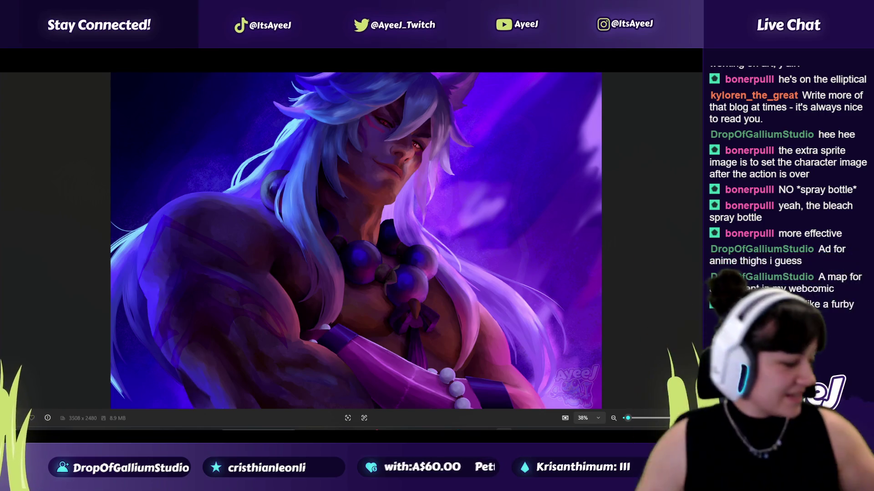
key("alt+Tab")
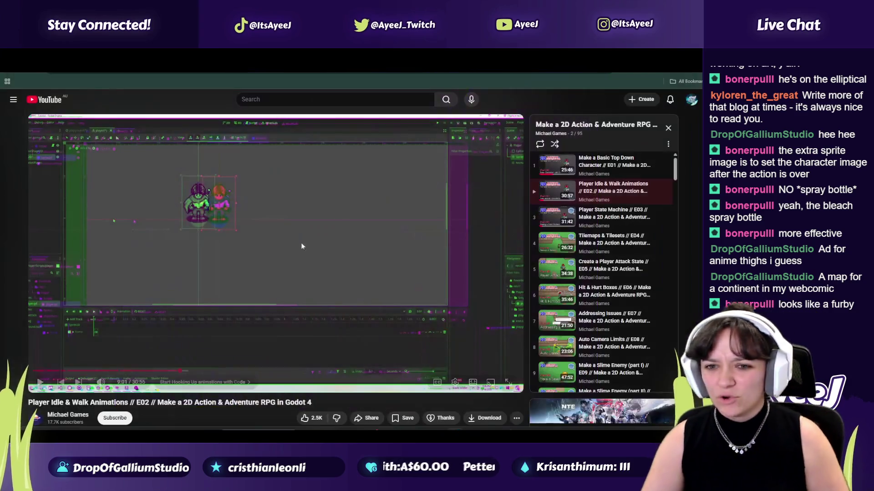
- Play the tutorial to its movement script around 9:06, pause, and return to Godot
left_click(262, 253)
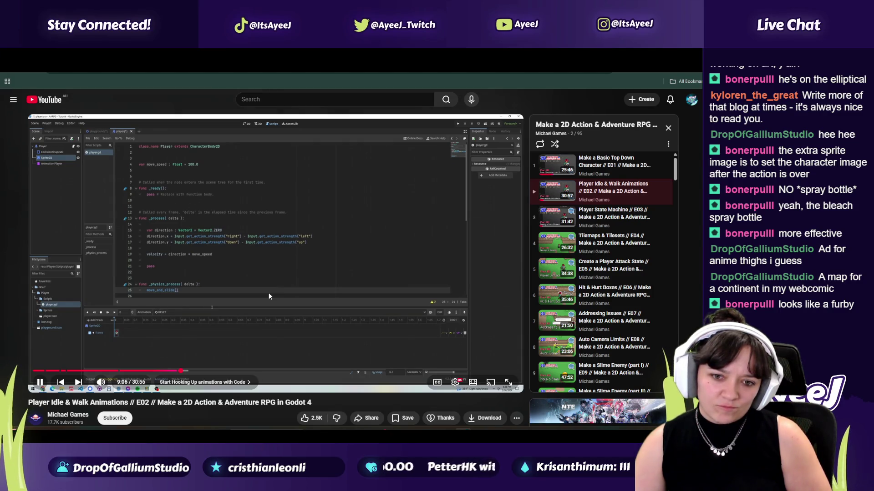
left_click(293, 281)
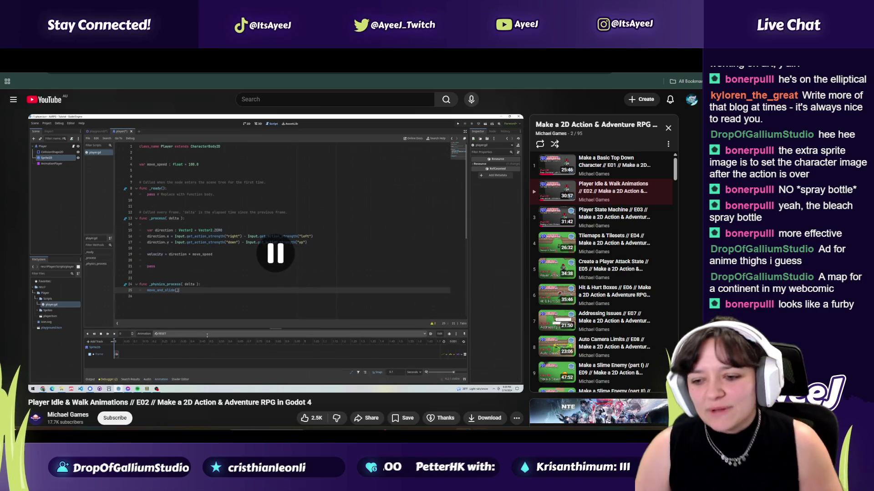
key("alt+Tab")
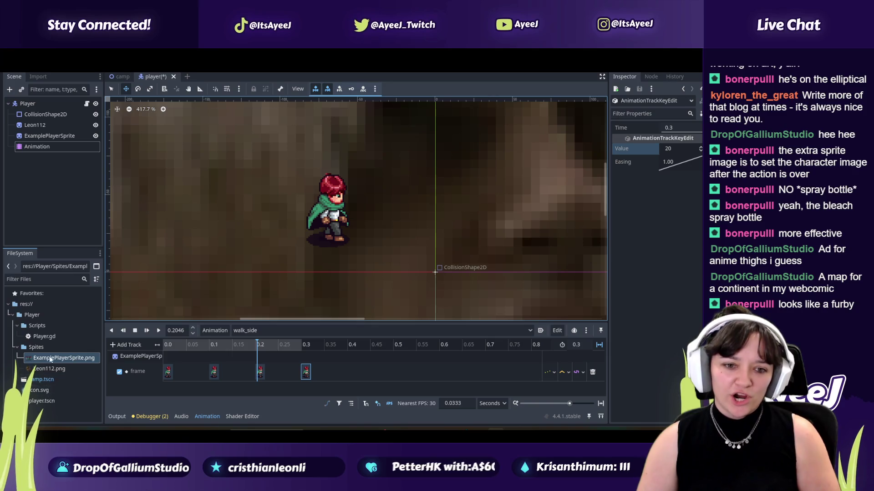
- Open Player.gd from the FileSystem dock and click into its velocity line
double_click(50, 336)
left_click(282, 185)
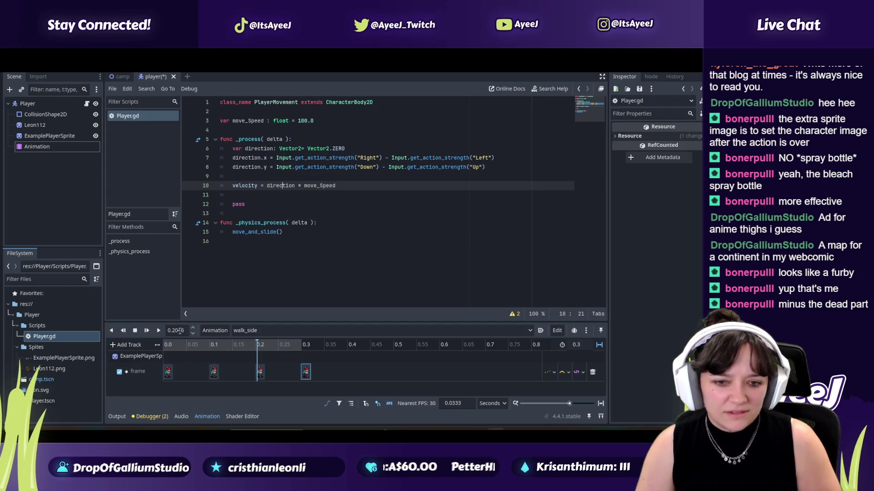
- Enlarge the bottom animation panel, then give the code editor its height back
left_click(586, 331)
left_click(499, 395)
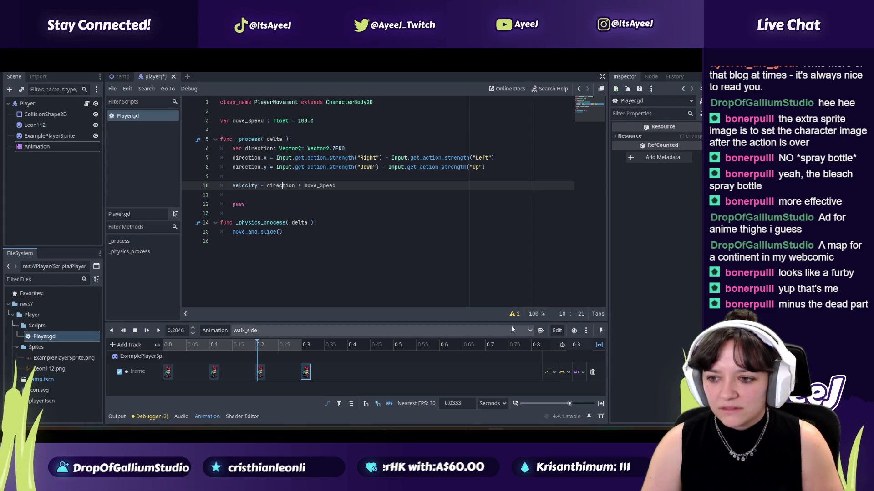
mouse_move(359, 322)
left_mouse_down()
mouse_move(359, 191)
mouse_move(250, 393)
mouse_move(237, 192)
mouse_move(237, 239)
left_mouse_up()
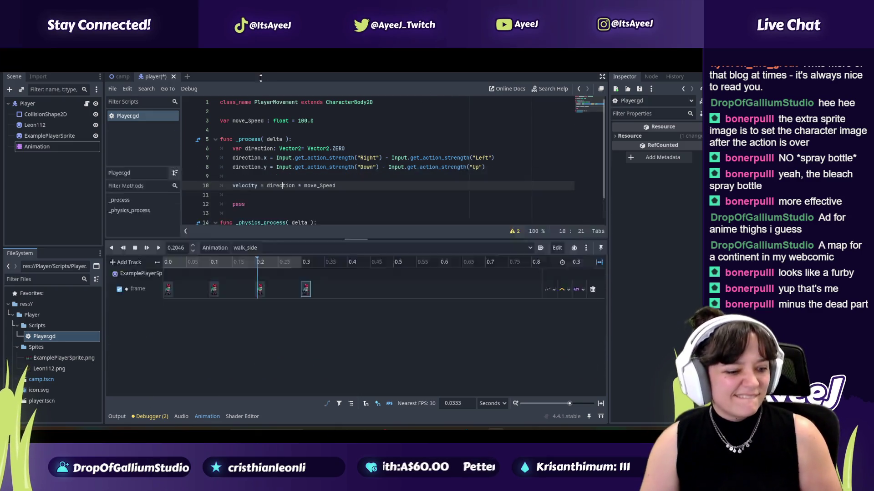
left_click_drag(261, 78, 235, 154)
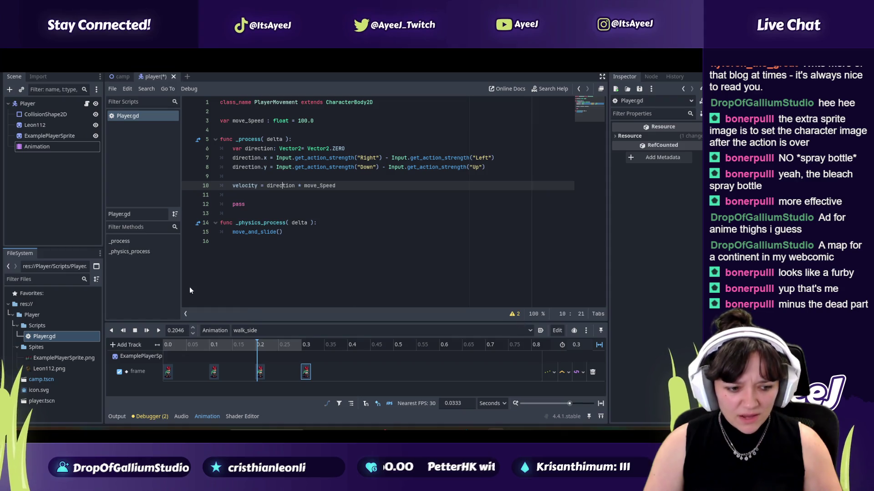
- Deselect the Animation node, save the player scene and return to the tutorial
left_click(154, 77)
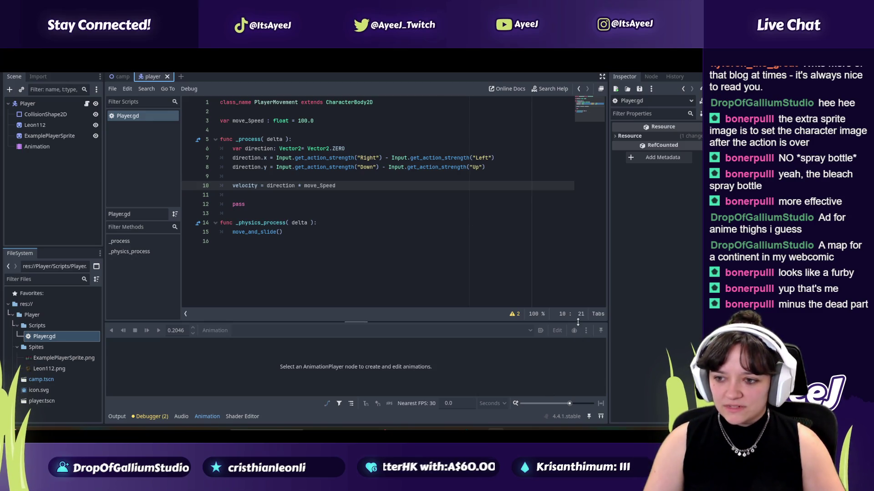
mouse_move(355, 322)
left_mouse_down()
mouse_move(360, 176)
mouse_move(356, 322)
left_mouse_up()
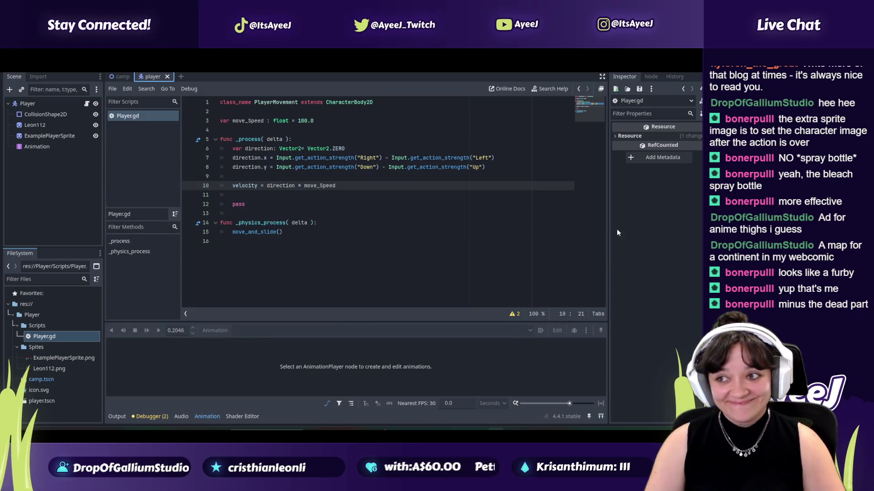
key("alt+Tab")
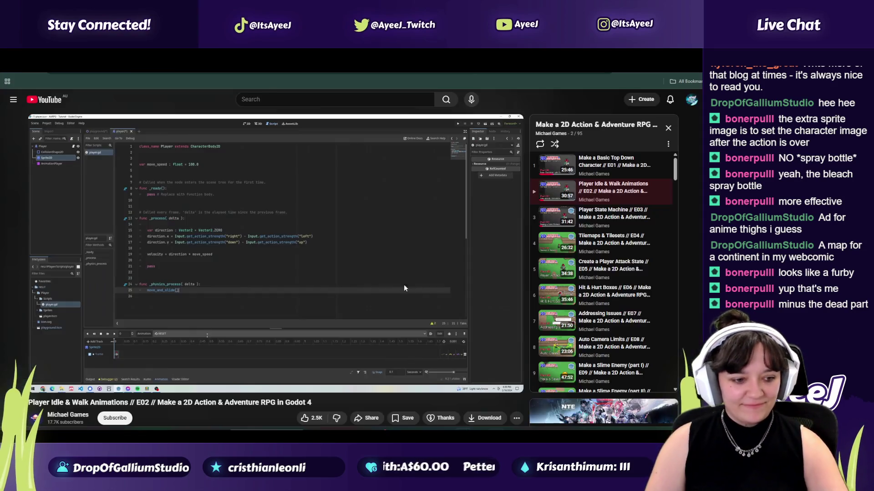
- Play the tutorial to a comparison point and narrow Godot's script list to widen the code
left_click(255, 282)
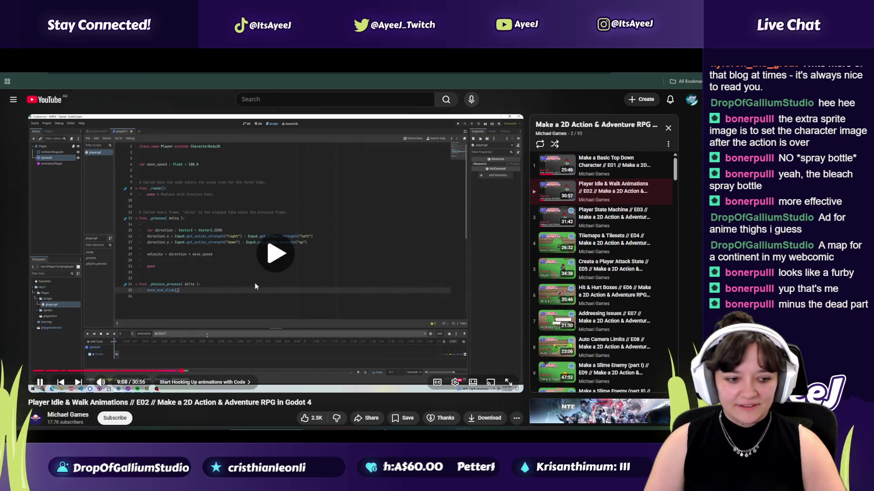
left_click(261, 314)
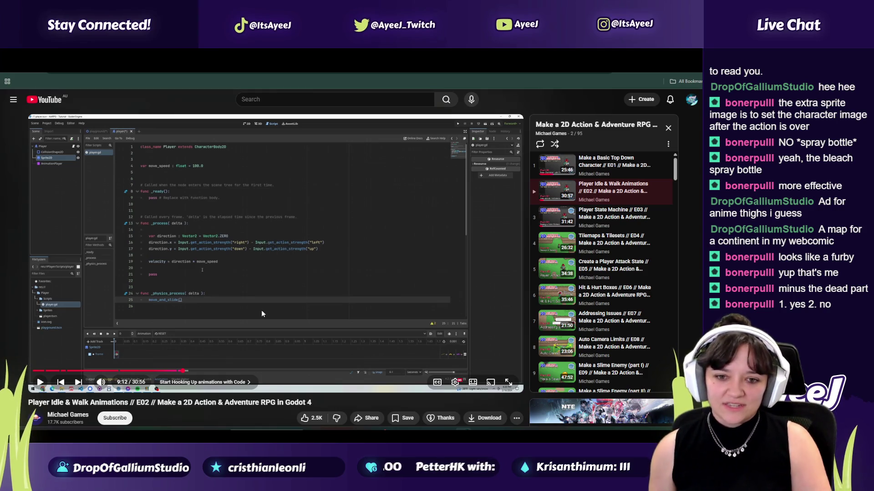
left_click(262, 314)
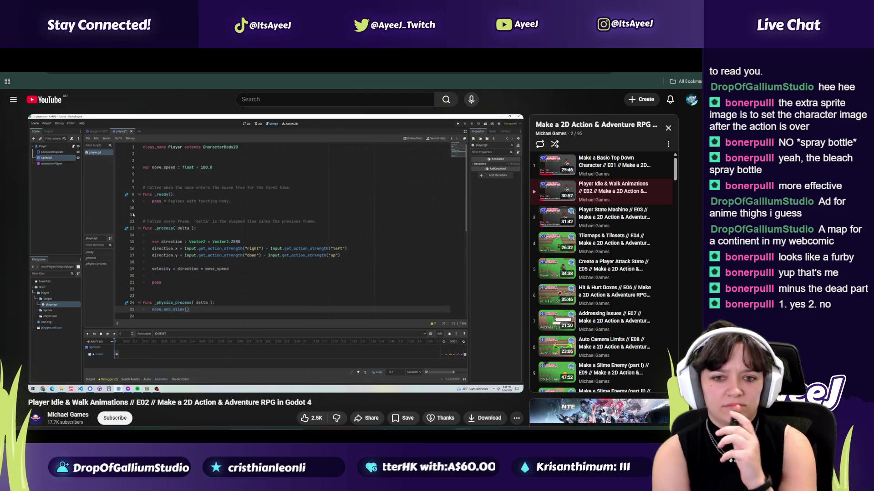
left_click(261, 310)
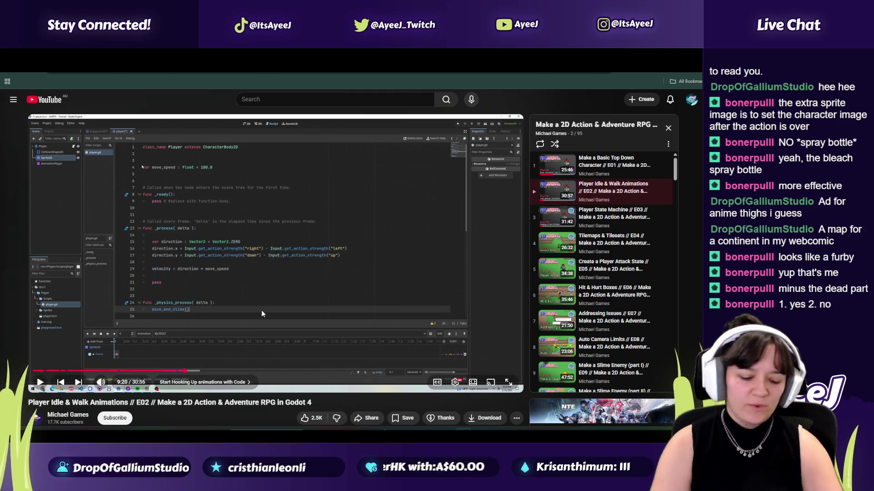
key("alt+Tab")
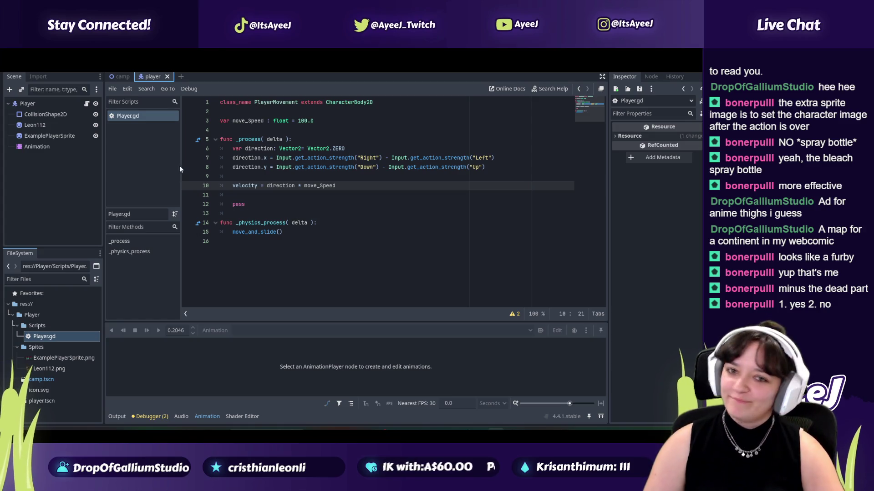
mouse_move(181, 129)
left_mouse_down()
mouse_move(136, 133)
mouse_move(154, 135)
mouse_move(145, 134)
left_mouse_up()
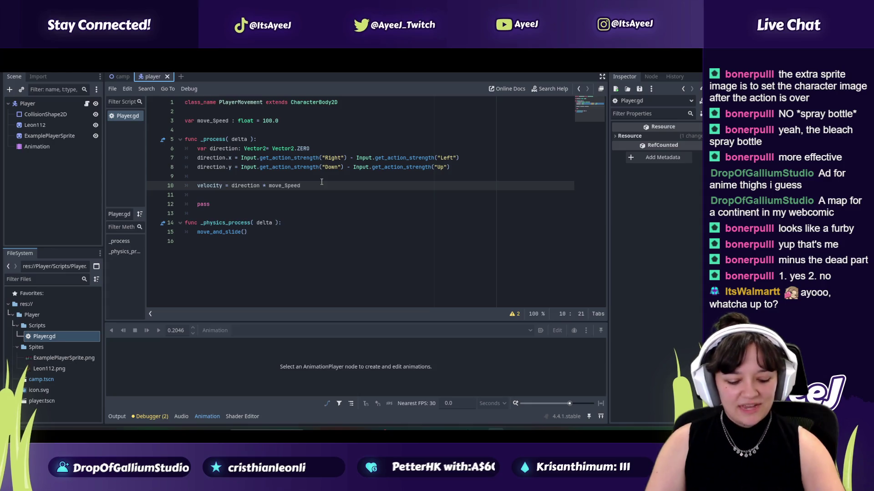
- Play the tutorial past 9:25, pausing where it declares a new variable, then return to Godot
key("alt+Tab")
left_click(321, 185)
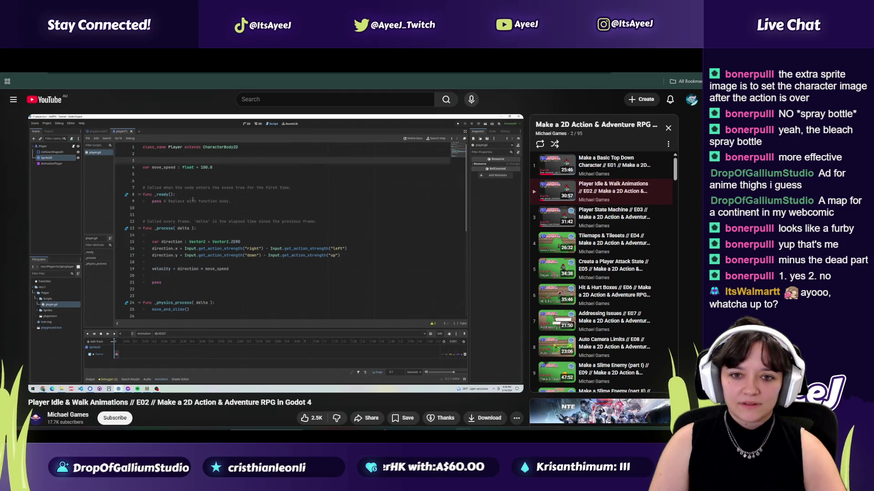
left_click(321, 185)
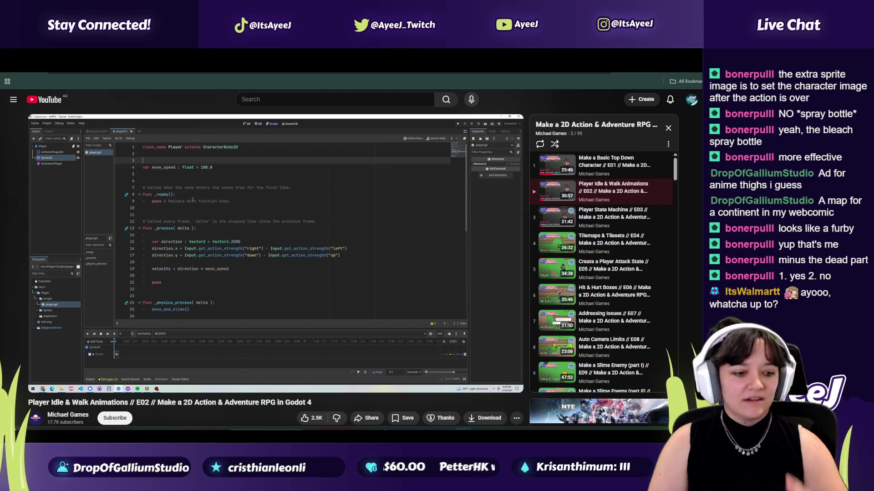
left_click(322, 185)
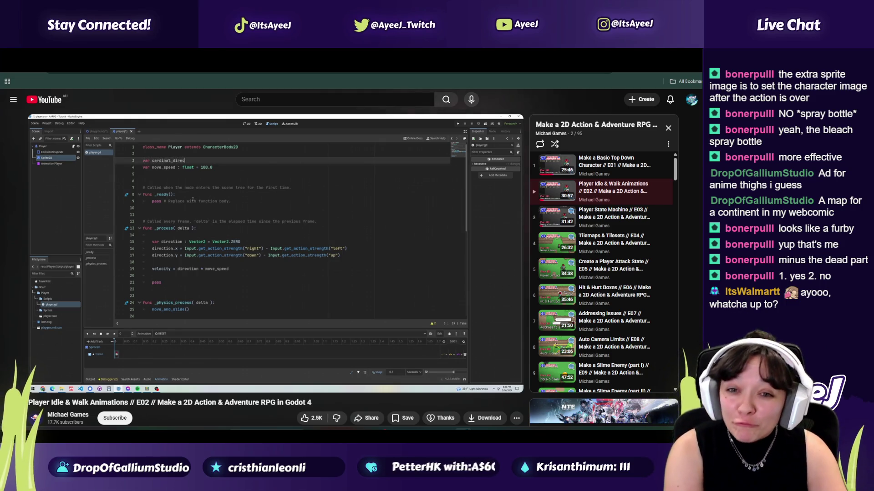
left_click(321, 182)
key("alt+Tab")
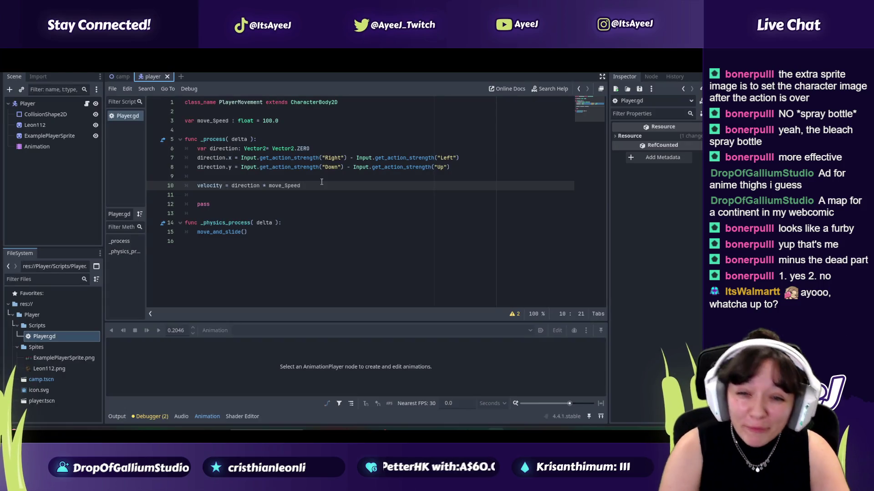
- Add a new line 4 below move_Speed reading 'var cardinal_direction'
left_click(285, 121)
key("Return")
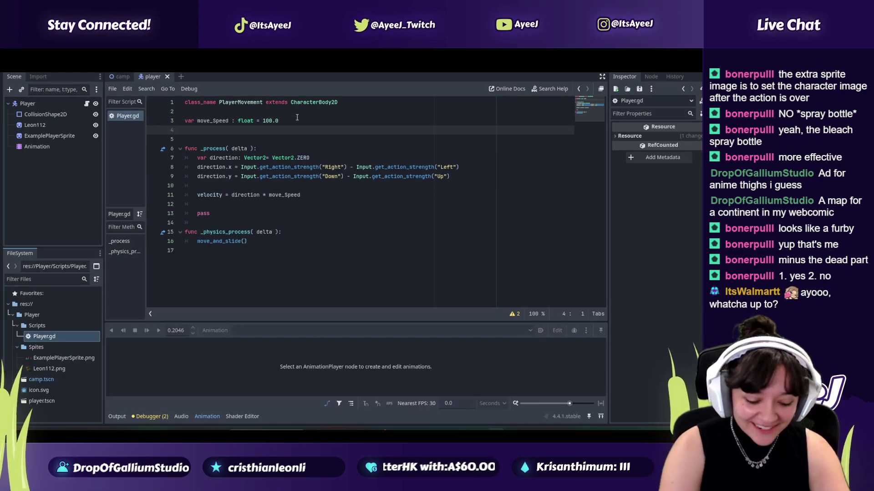
type("var cardinal_co")
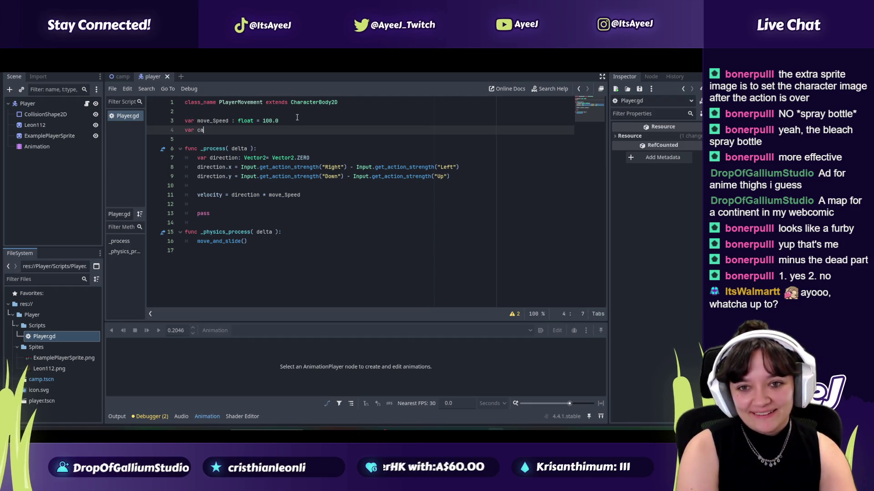
key("BackSpace")
key("BackSpace")
type("direction")
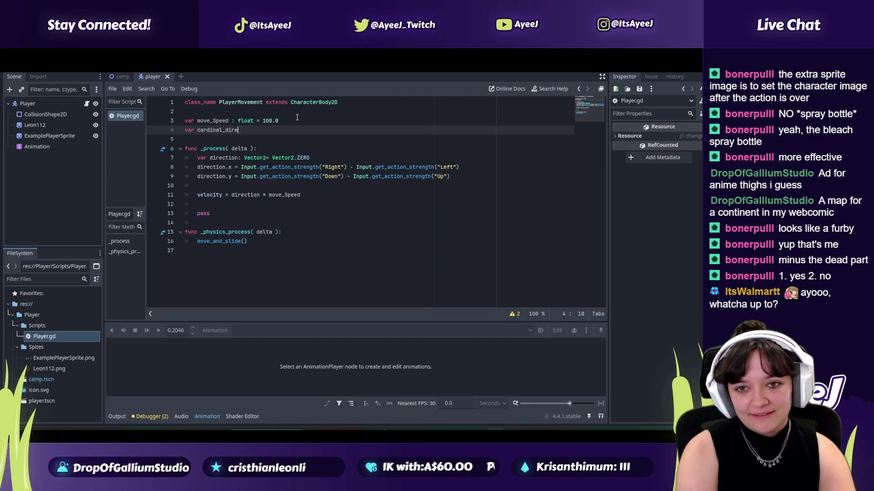
- Check the tutorial, then append '= Vector2' to the cardinal_direction line
key("alt+Tab")
left_click(288, 236)
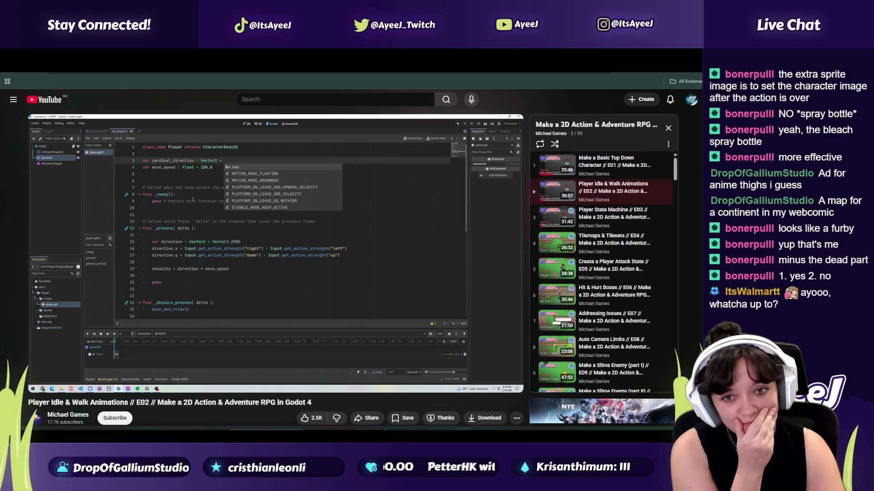
left_click(287, 236)
key("alt+Tab")
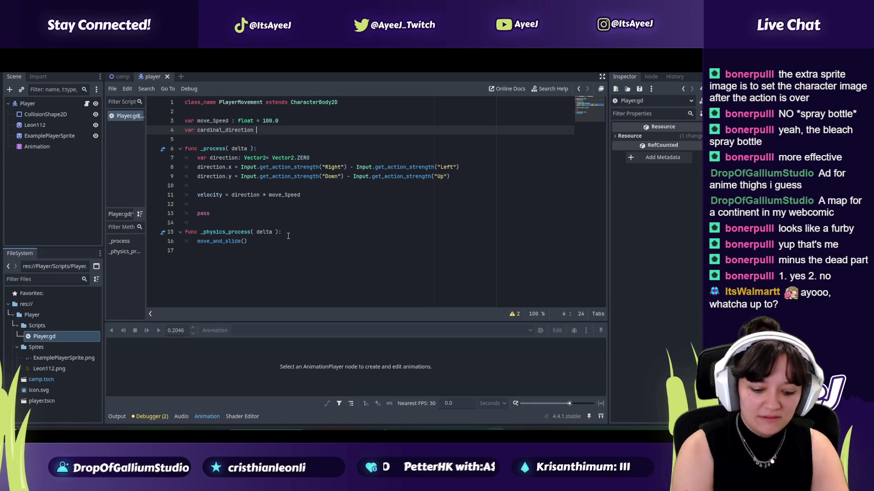
type("= ")
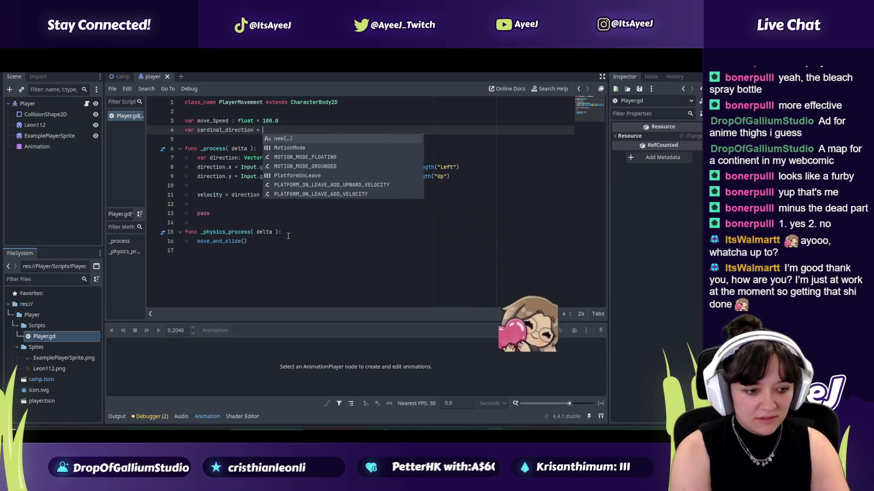
type("Vector2")
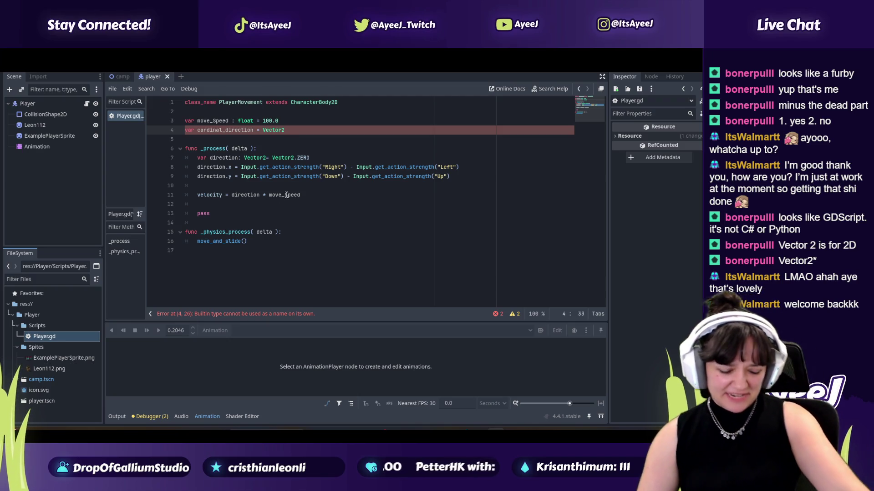
key("alt+Tab")
- Play the tutorial to about 9:53 to read its cardinal_direction line
left_click(351, 210)
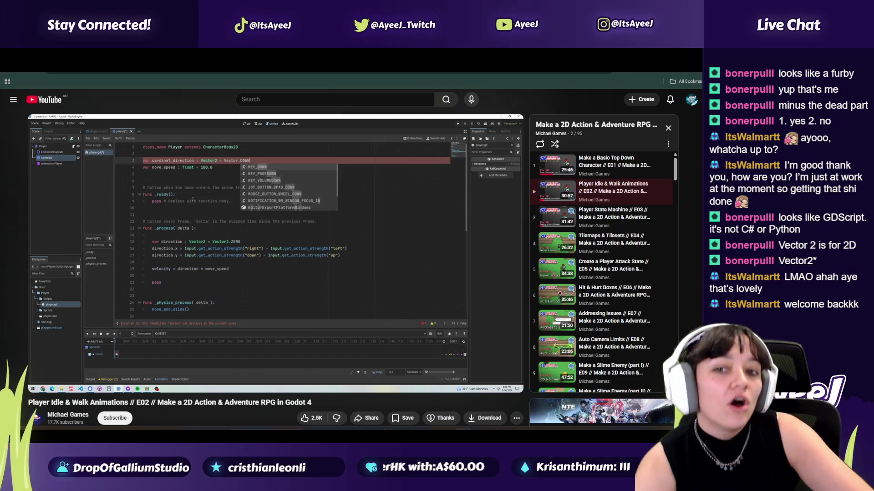
left_click(359, 218)
left_click(359, 218)
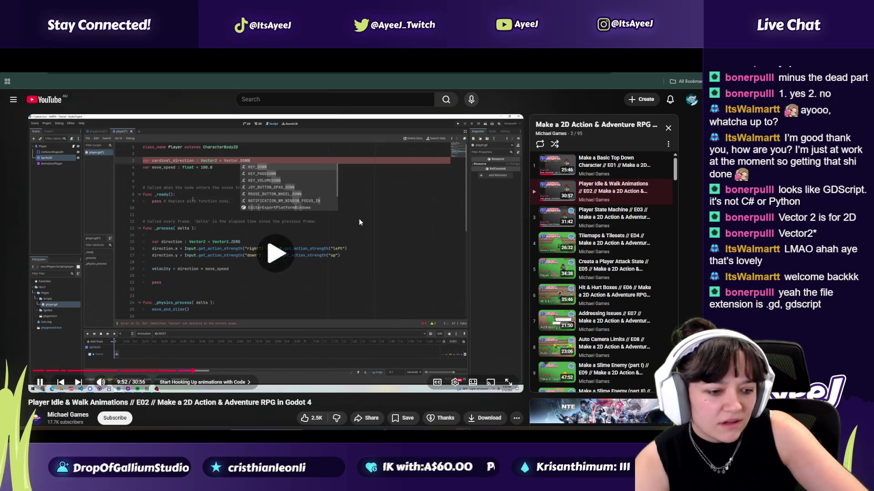
left_click(358, 218)
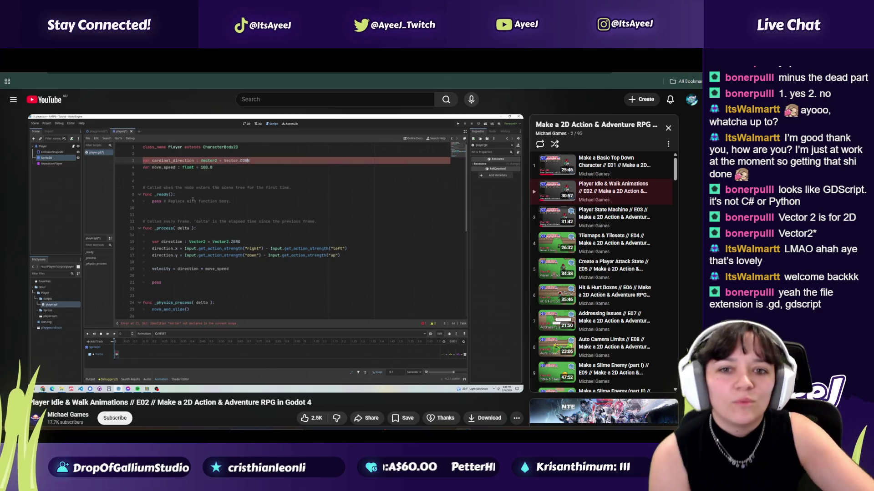
left_click(359, 221)
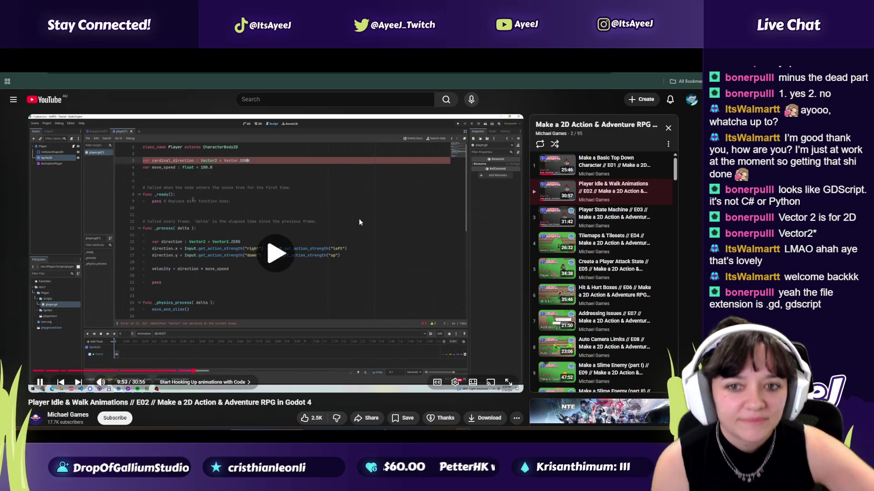
left_click(359, 218)
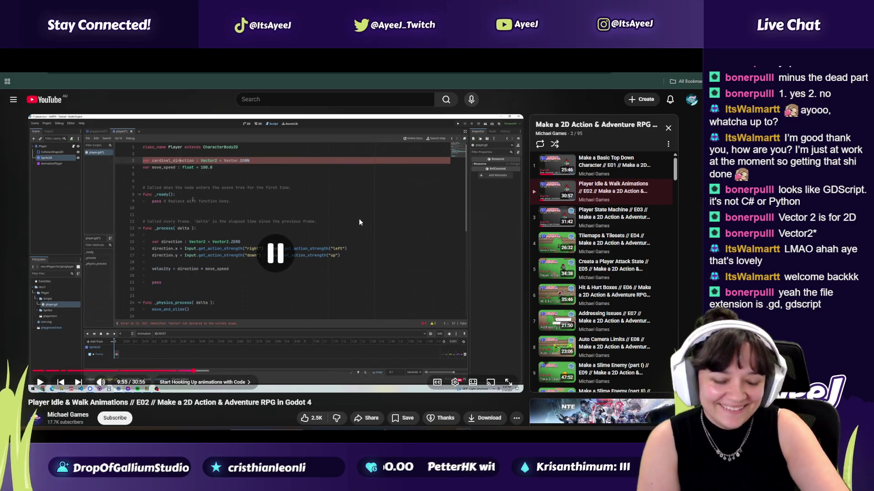
- Append 'Vector.DOWN' so line 4 reads var cardinal_direction = Vector2 = Vector.DOWN
key("alt+Tab")
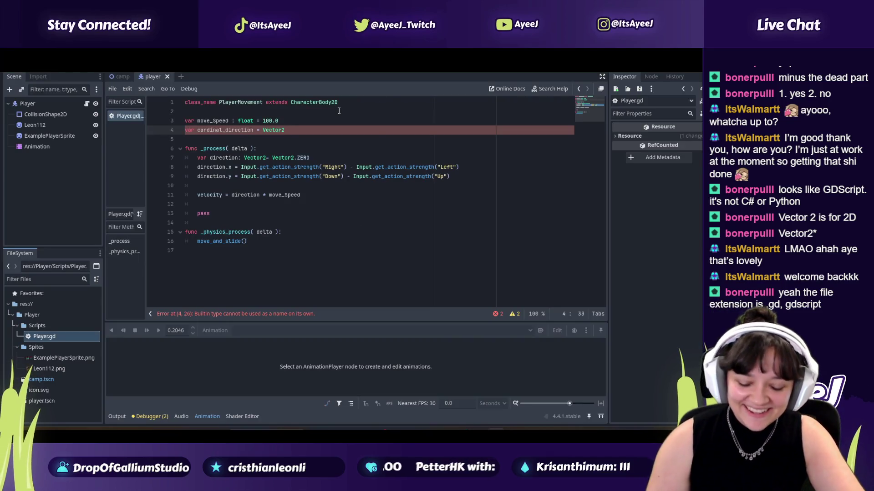
type(" = Vecc")
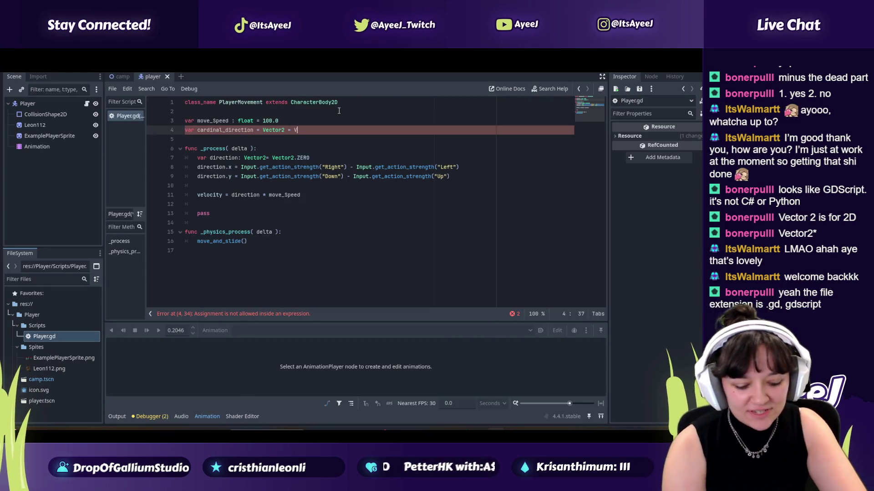
key("BackSpace")
type("tor")
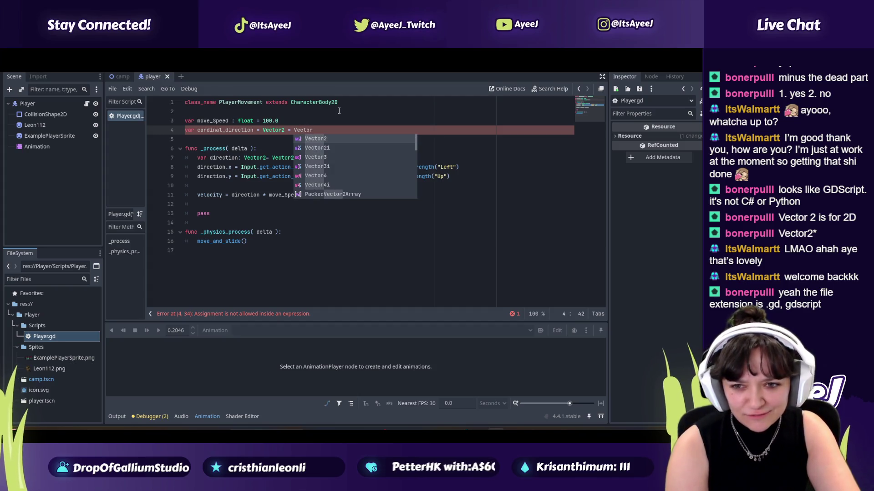
type(".D")
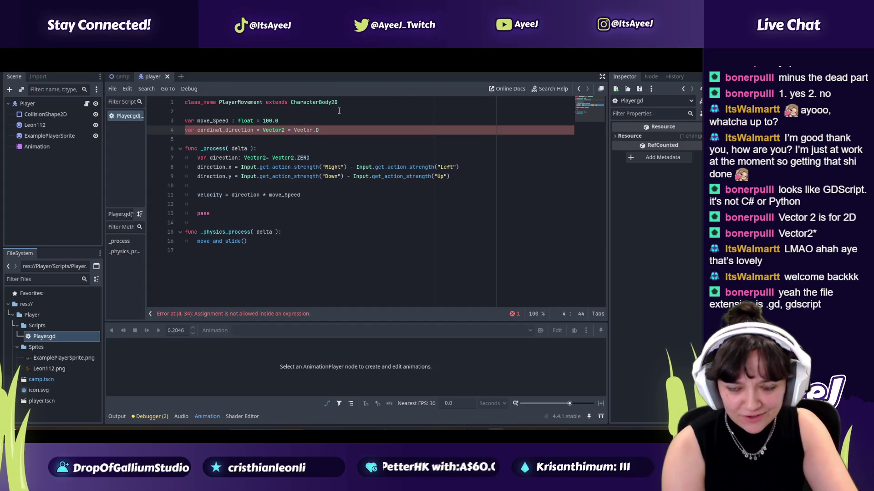
key("alt+Tab")
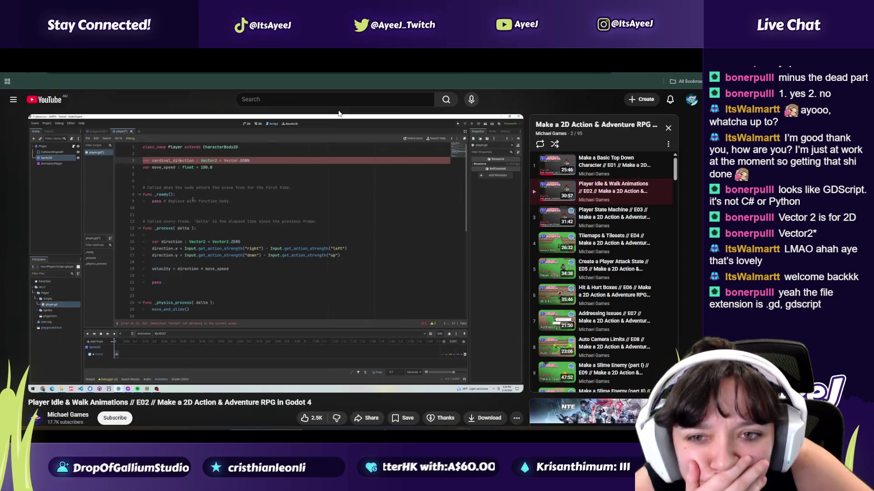
key("alt+Tab")
type("OWN")
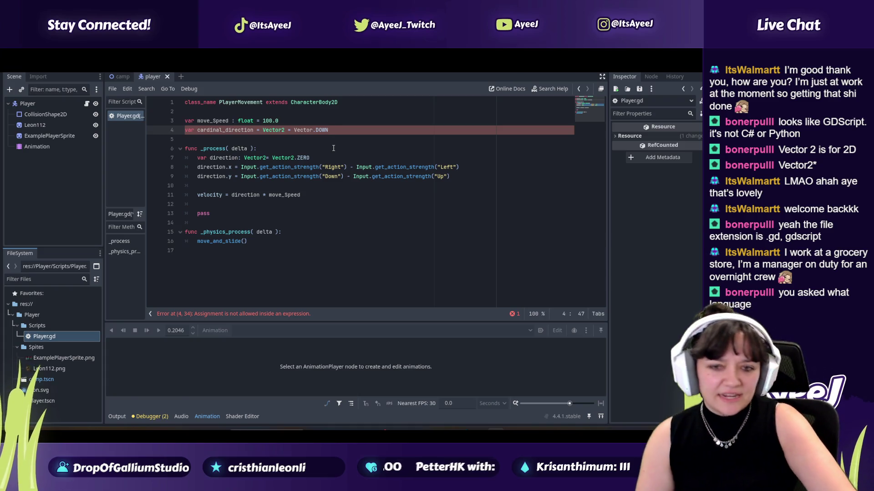
- Replace the first '=' on line 4 with ':' so cardinal_direction is typed Vector2
key("alt+Tab")
key("alt+Tab")
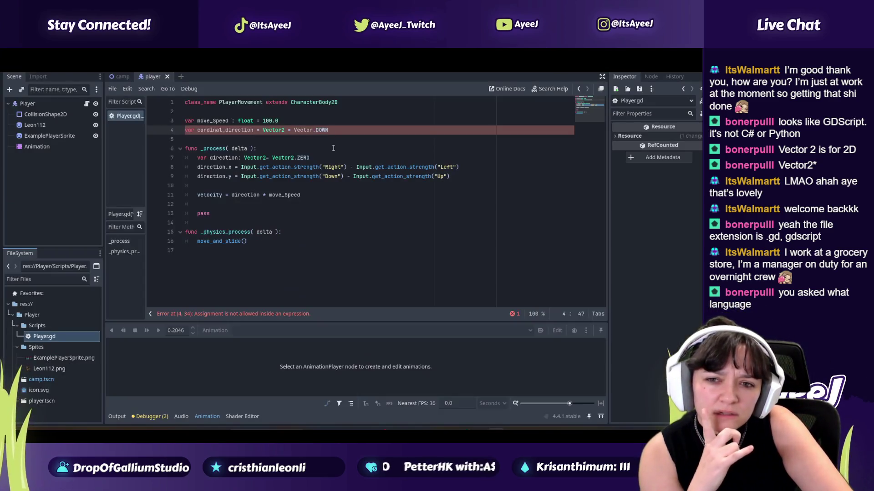
left_click(260, 130)
key("BackSpace")
type(":")
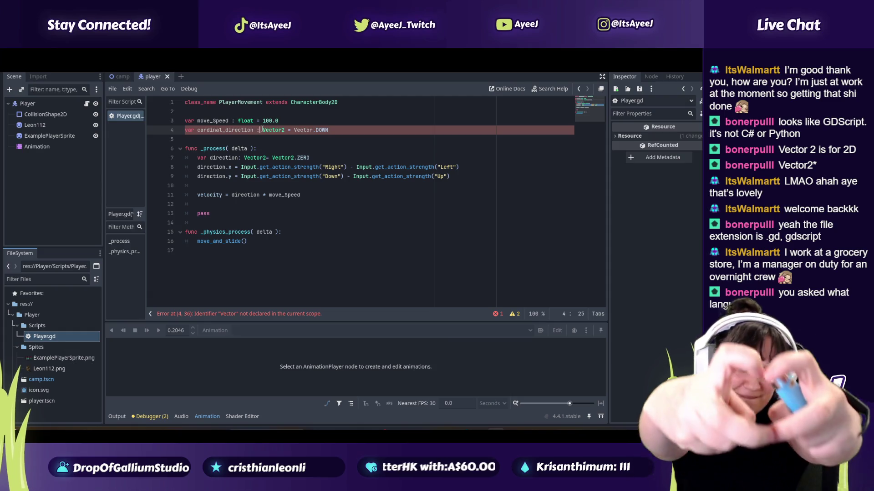
mouse_move(262, 130)
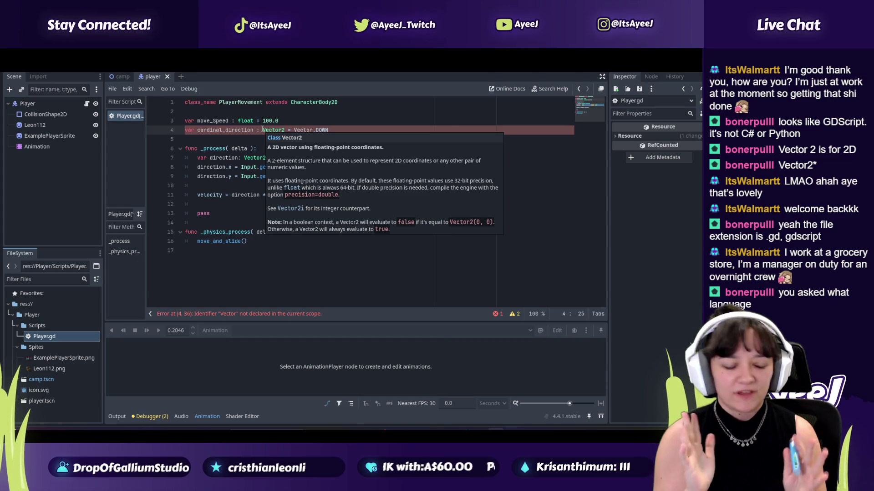
left_click(340, 131)
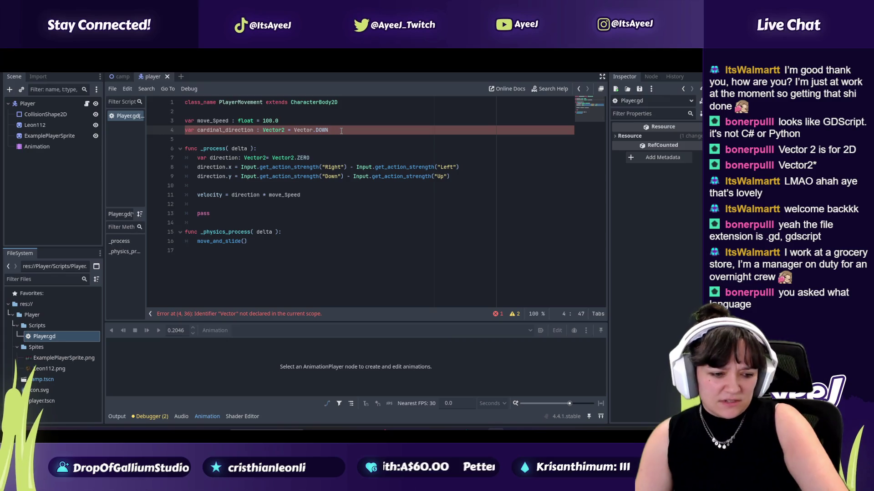
- Compare the script against the tutorial and play the video a bit further
key("alt+Tab")
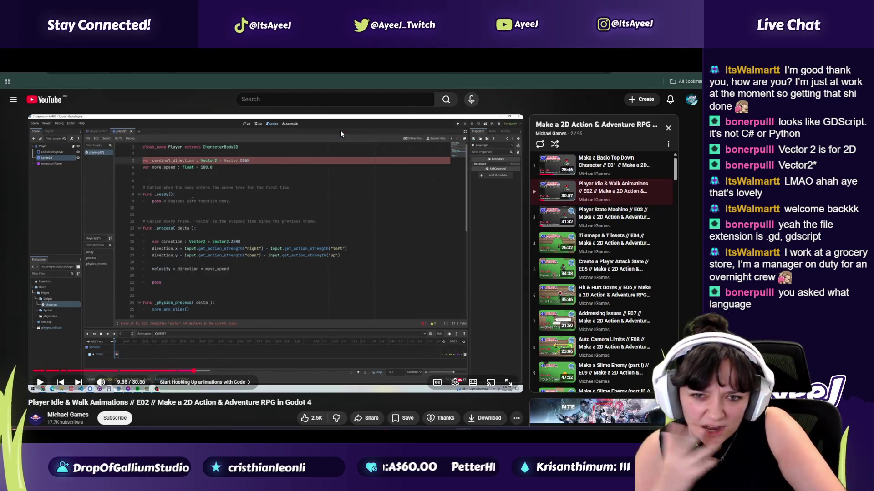
key("alt+Tab")
key("alt+Tab")
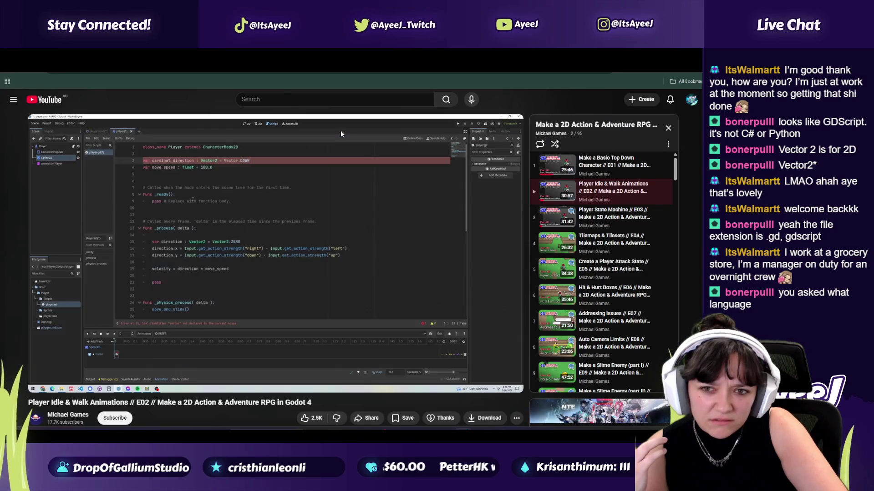
key("alt+Tab")
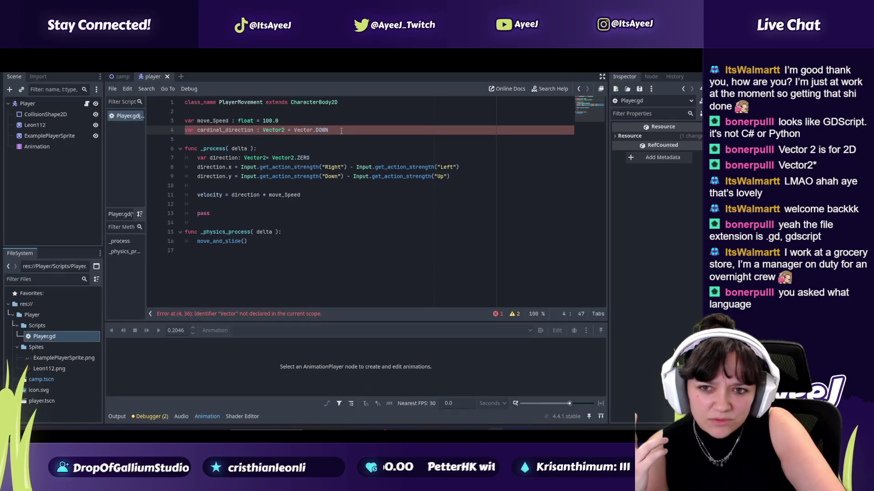
key("alt+Tab")
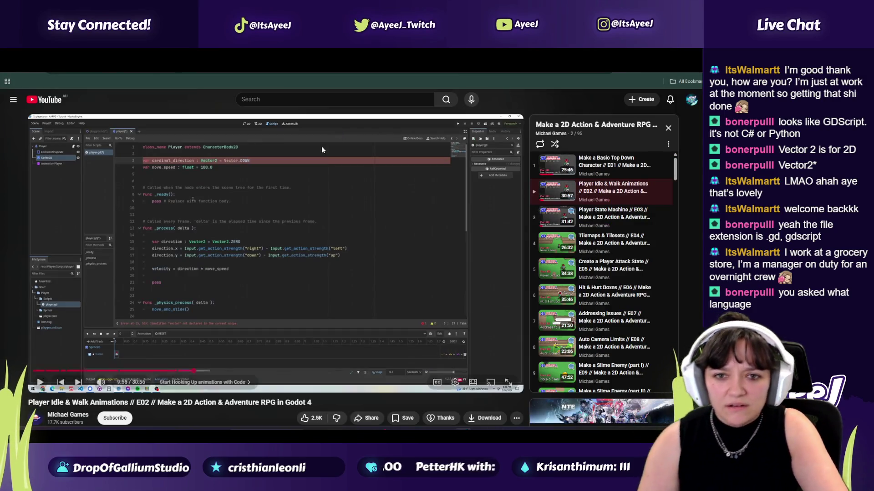
left_click(329, 190)
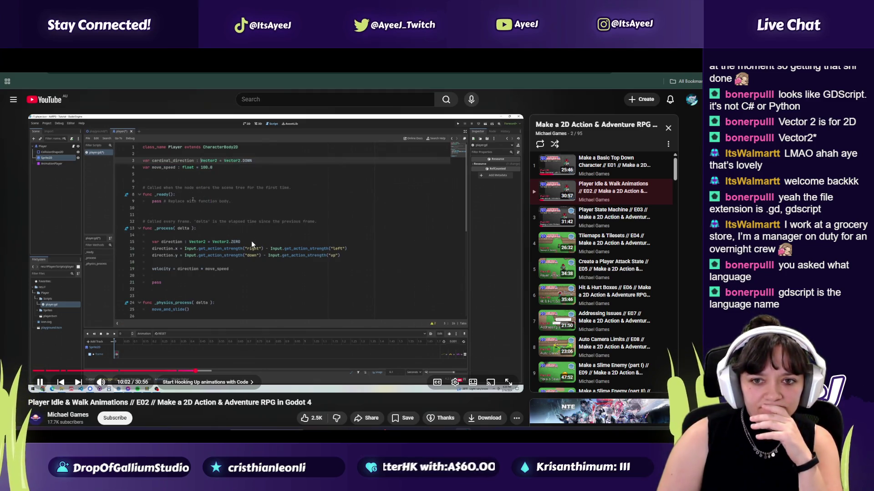
left_click(251, 241)
key("alt+Tab")
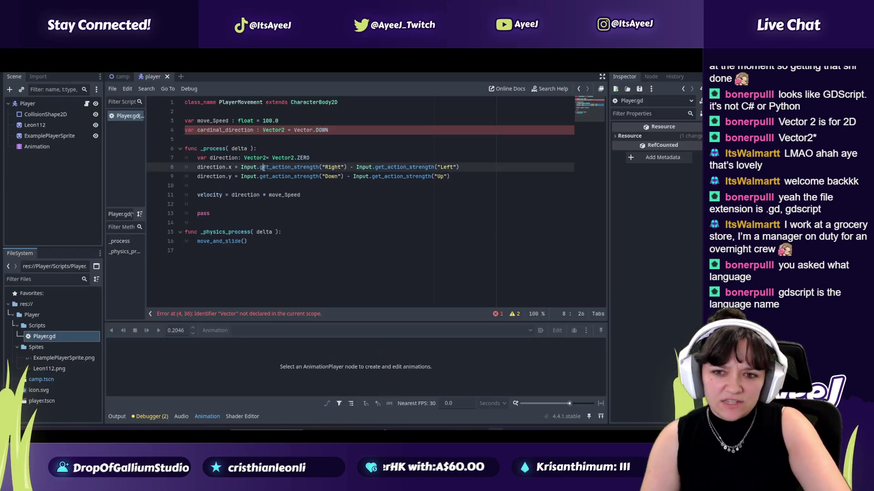
- Review line 4's Vector.DOWN in Godot and play the tutorial a little further
left_click(345, 127)
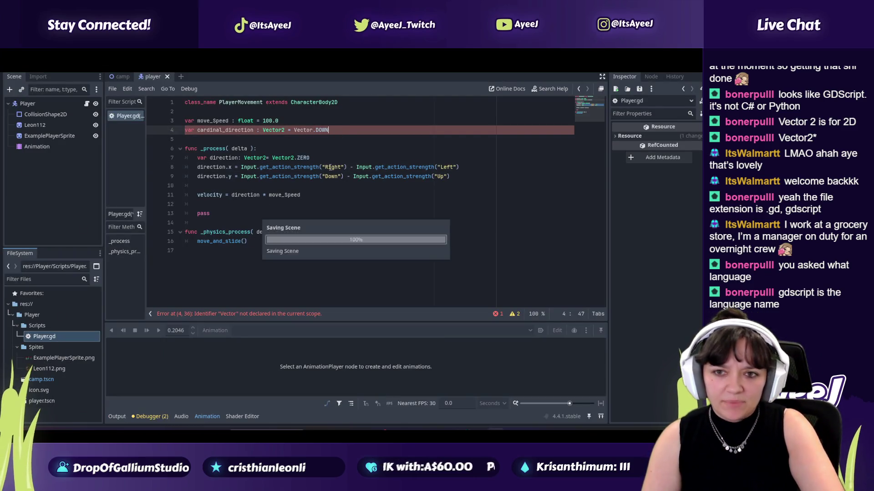
left_click(281, 176)
key("alt+Tab")
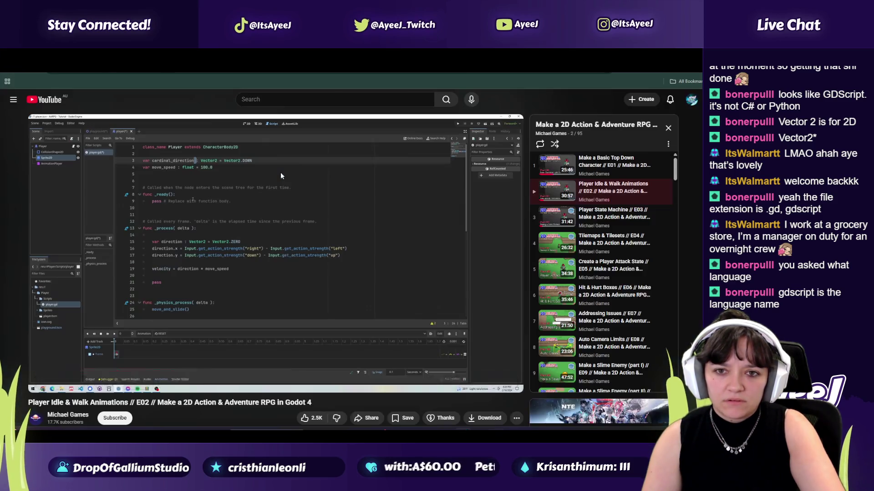
left_click(187, 199)
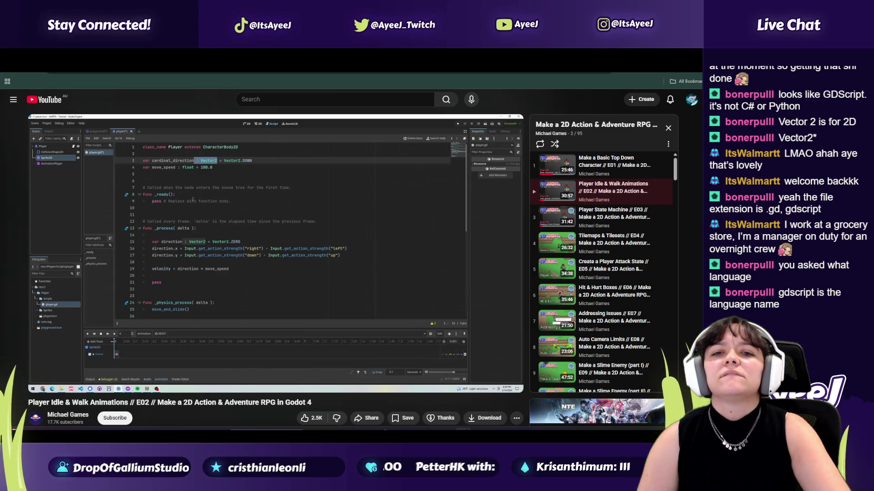
key("alt+Tab")
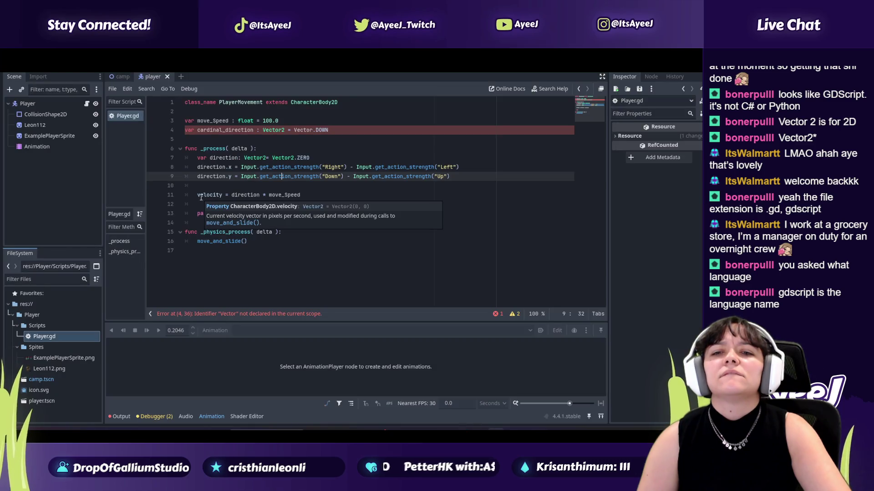
key("alt+Tab")
left_click(200, 196)
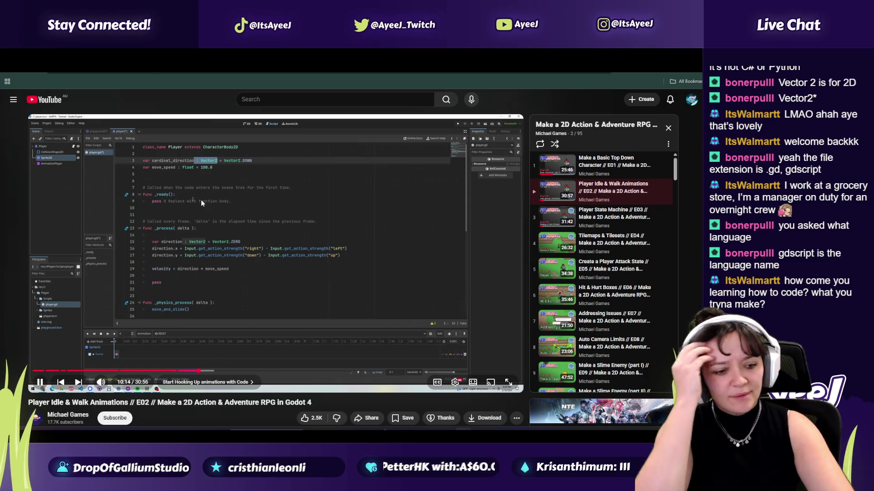
left_click(201, 199)
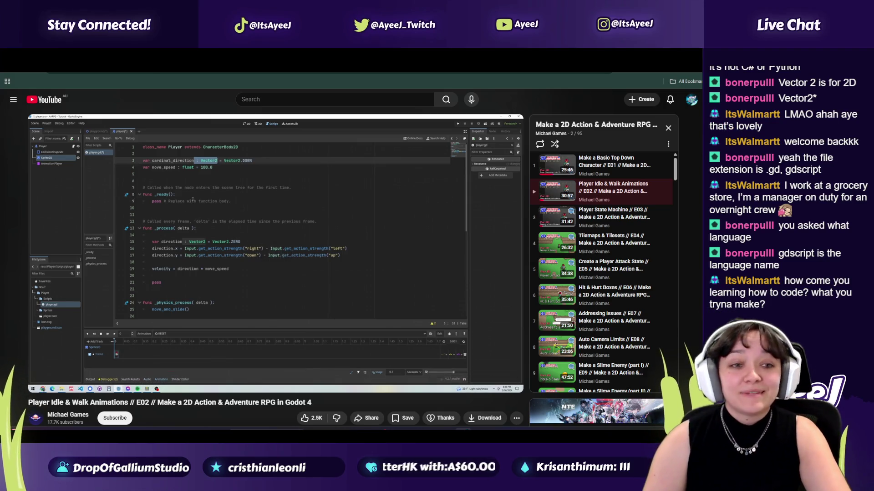
- Skim the game design document, then return to the tutorial and Godot's Player.gd
key("alt+Tab")
scroll(618, 250, "up", 5)
mouse_move(688, 167)
left_mouse_down()
mouse_move(693, 134)
mouse_move(681, 314)
mouse_move(681, 283)
mouse_move(662, 386)
mouse_move(672, 139)
left_mouse_up()
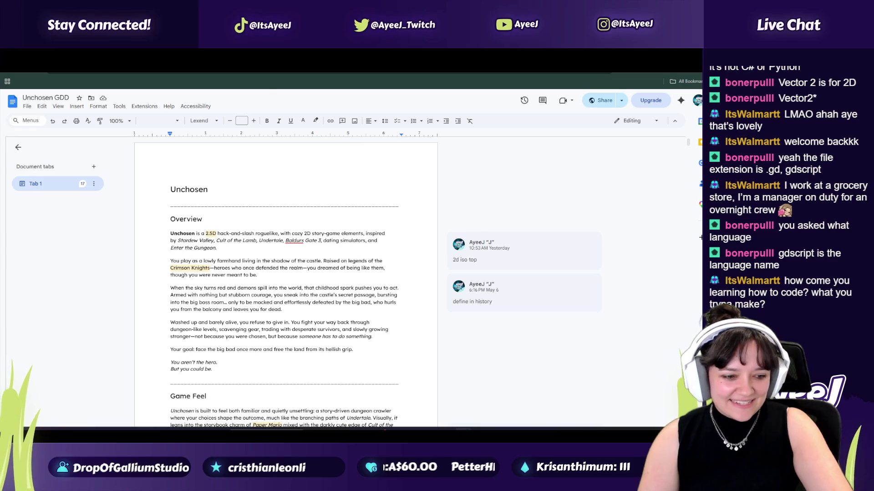
left_click(296, 64)
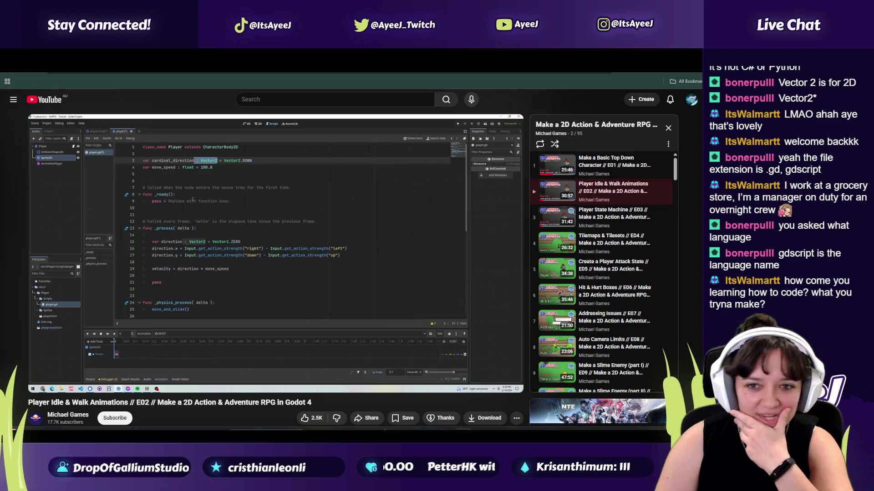
key("alt+Tab")
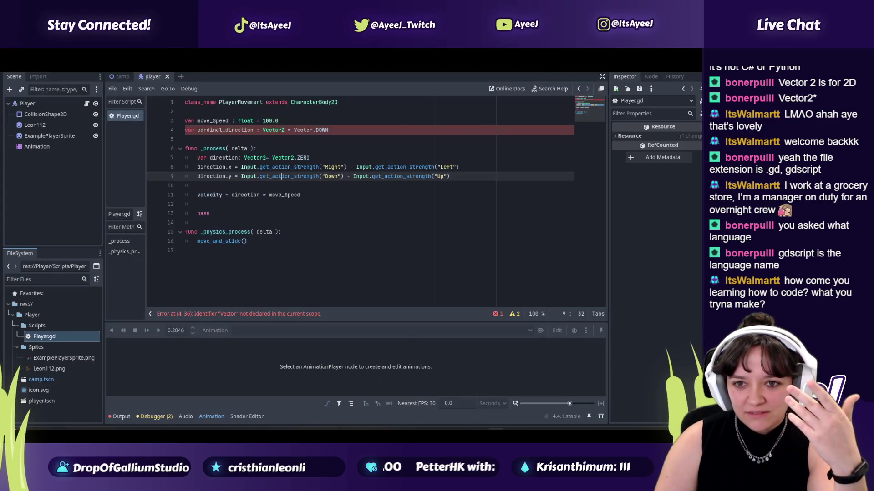
- Change line 4's default to Vector2.DOWN to clear the undeclared Vector error
left_click(313, 131)
type("2")
left_click(235, 177)
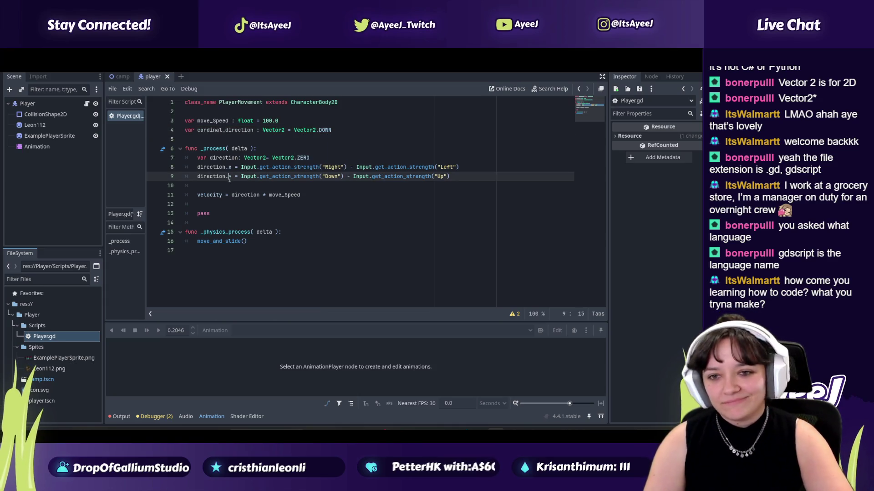
- Bring the YouTube tutorial forward and resume playback
key("alt+Tab")
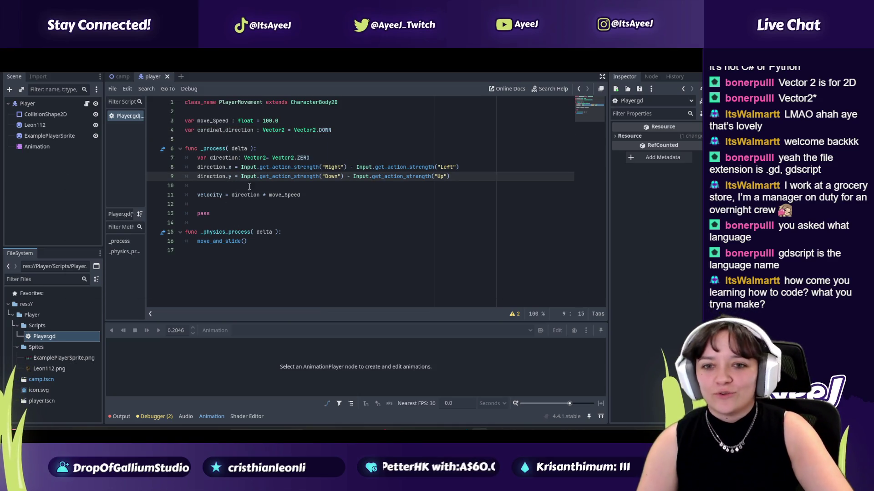
key("alt+Tab")
key("alt+Tab")
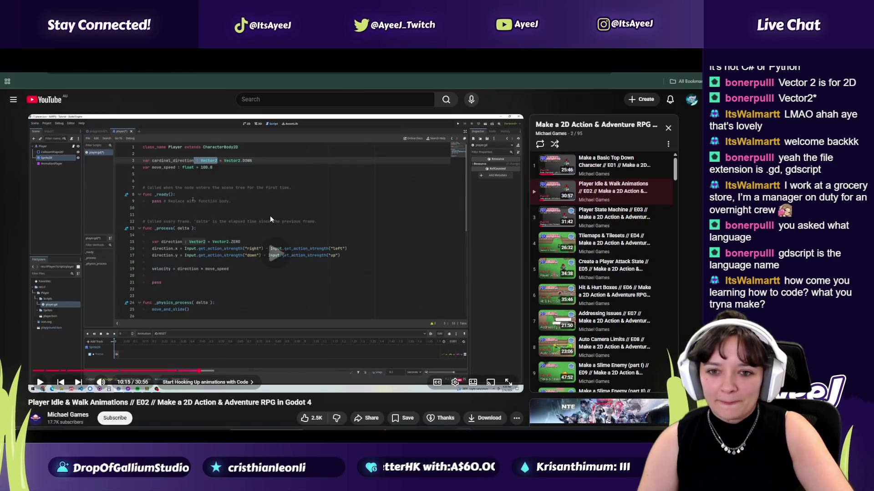
left_click(270, 219)
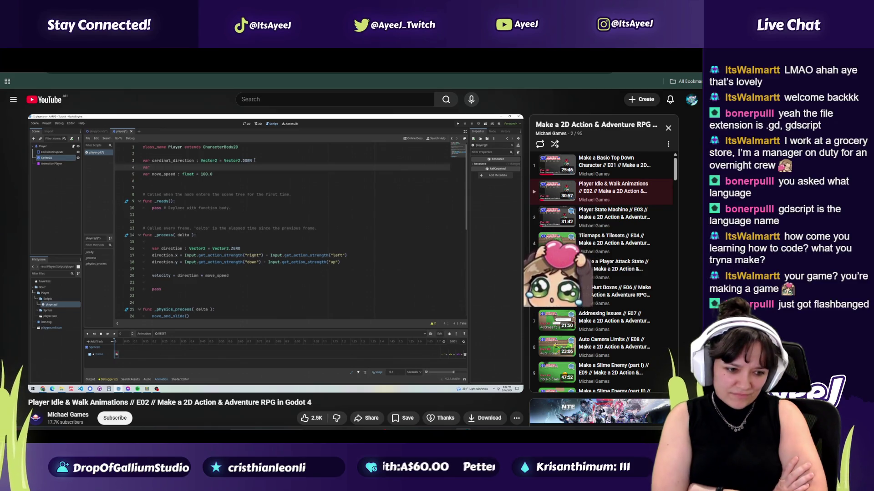
- Pause the tutorial and skim the game design document in the neighbouring browser tab
key("space")
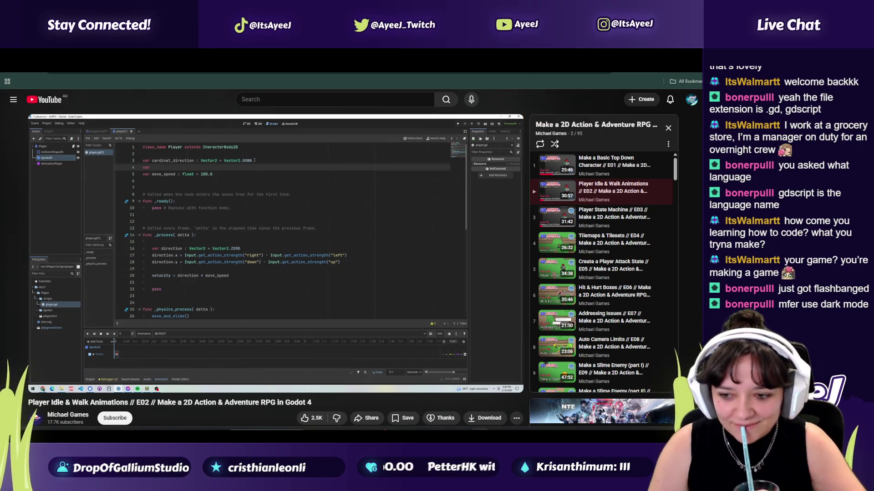
key("alt+Tab")
key("alt+Tab")
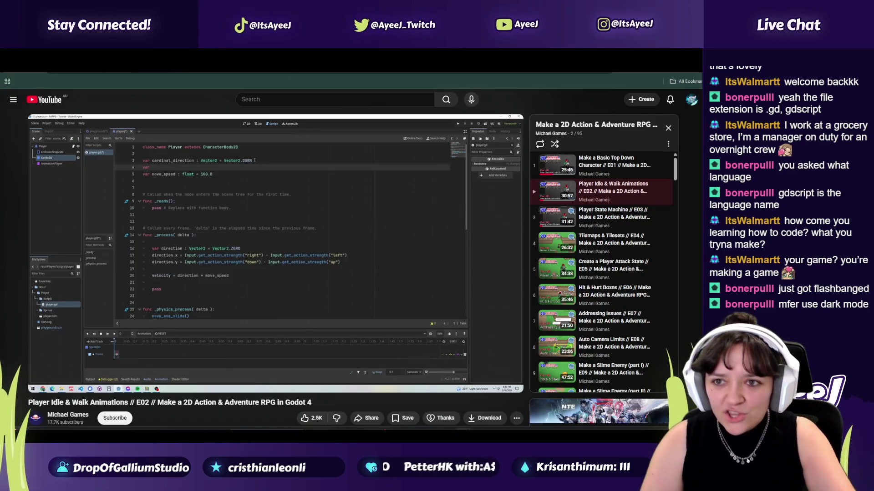
key("ctrl+Tab")
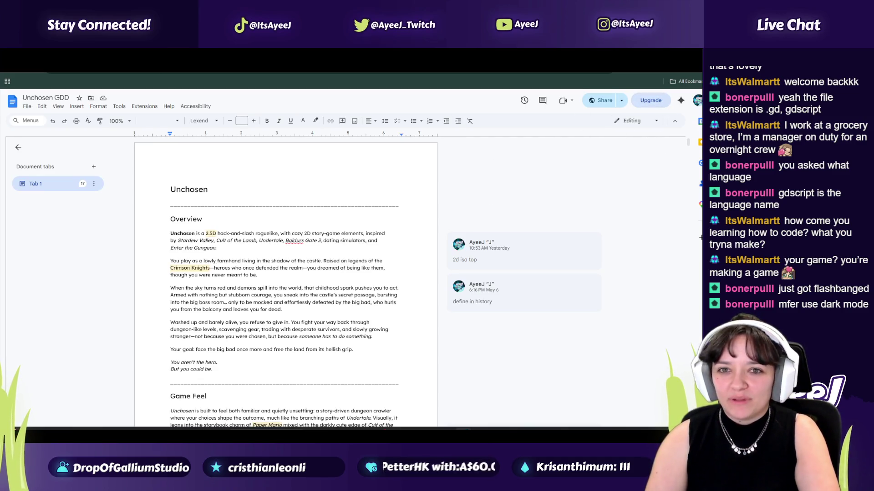
key("ctrl+shift+Tab")
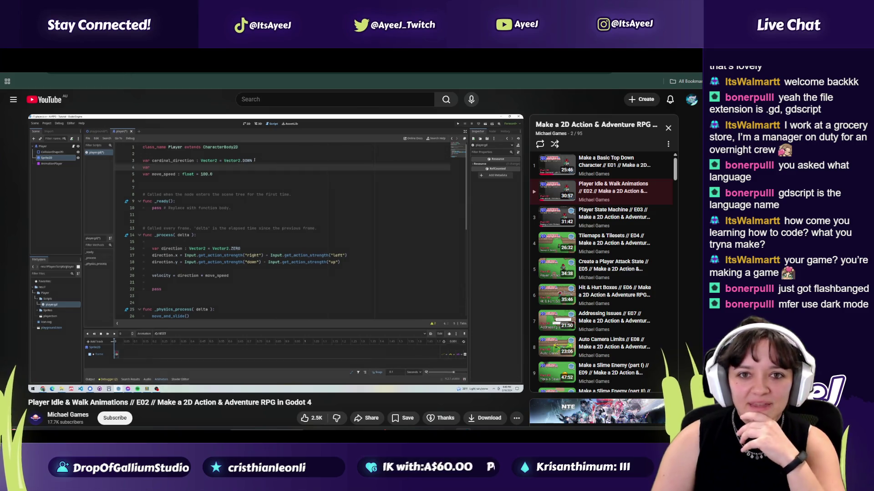
key("ctrl+Tab")
scroll(688, 149, "down", 5)
mouse_move(688, 148)
left_mouse_down()
mouse_move(695, 397)
mouse_move(695, 141)
left_mouse_up()
key("ctrl+Tab")
key("ctrl+Tab")
- Play the tutorial to 10:28, where it declares a direction variable, then switch to Godot
left_click(364, 253)
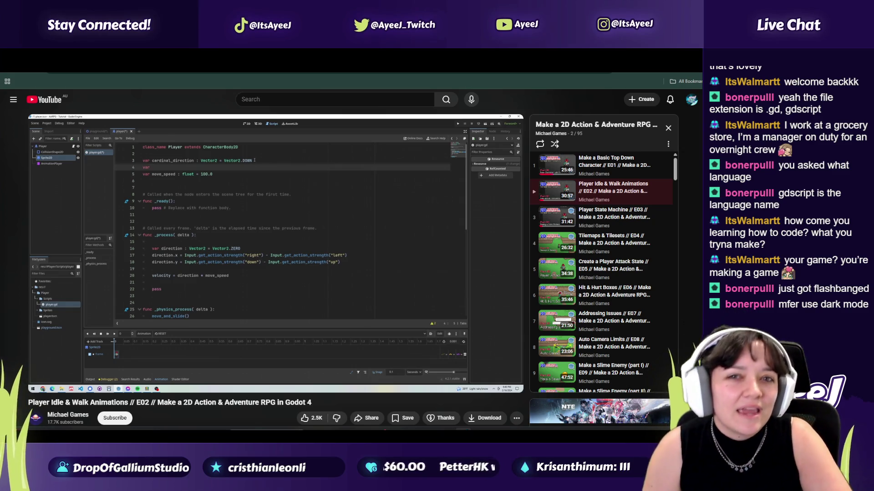
left_click(364, 252)
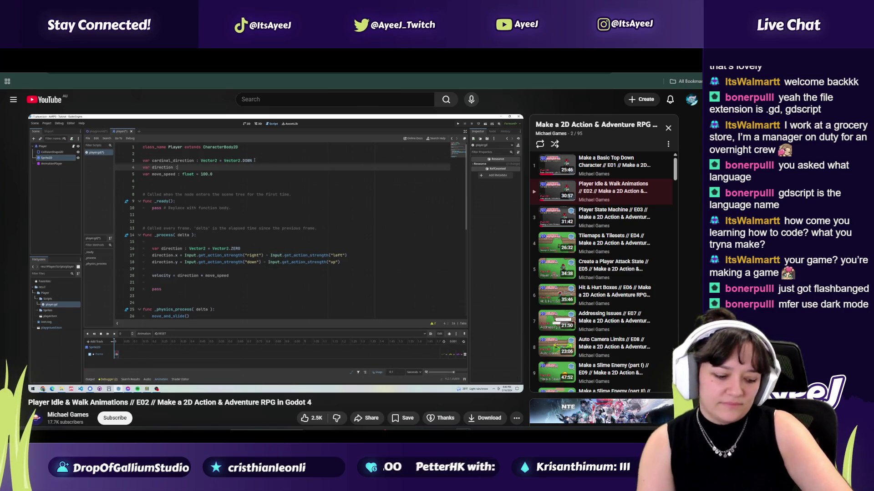
left_click(364, 249)
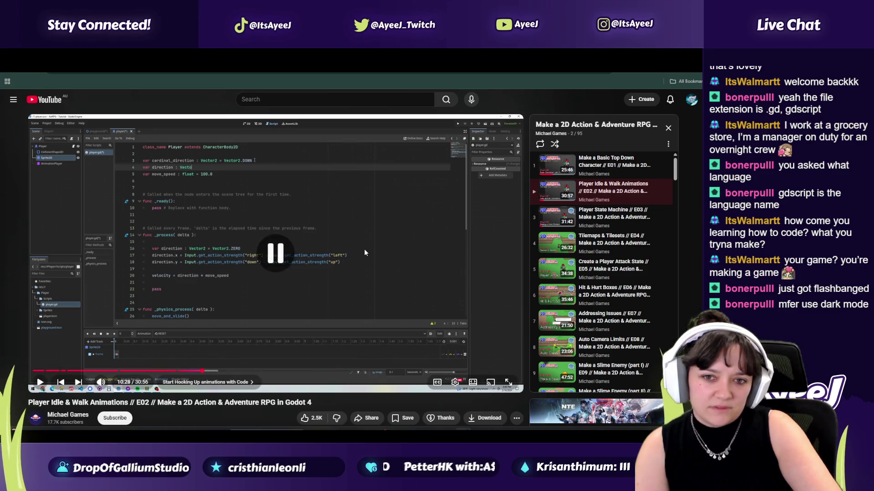
key("alt+Tab")
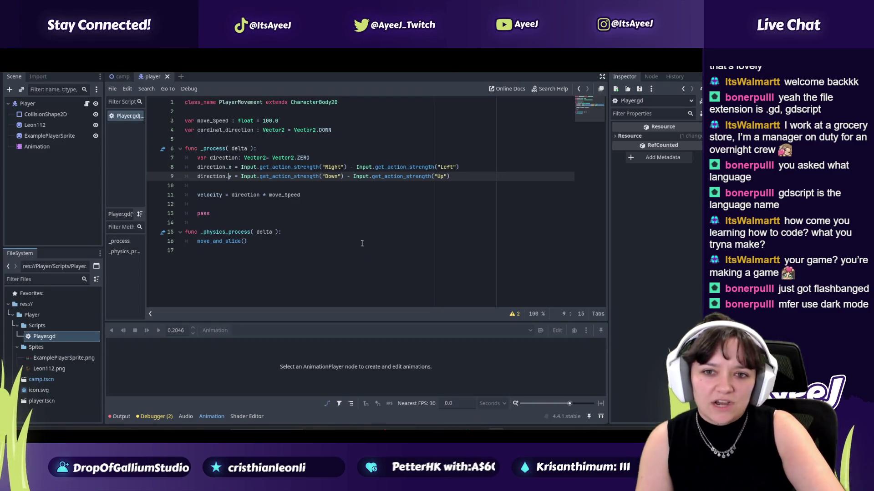
- Start a new line 5 below cardinal_direction declaring the direction variable
left_click(341, 130)
key("Return")
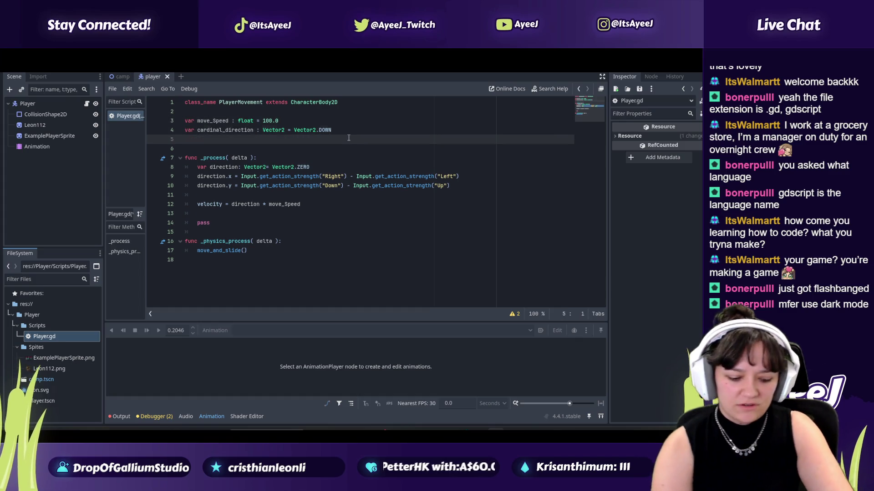
type("var direction")
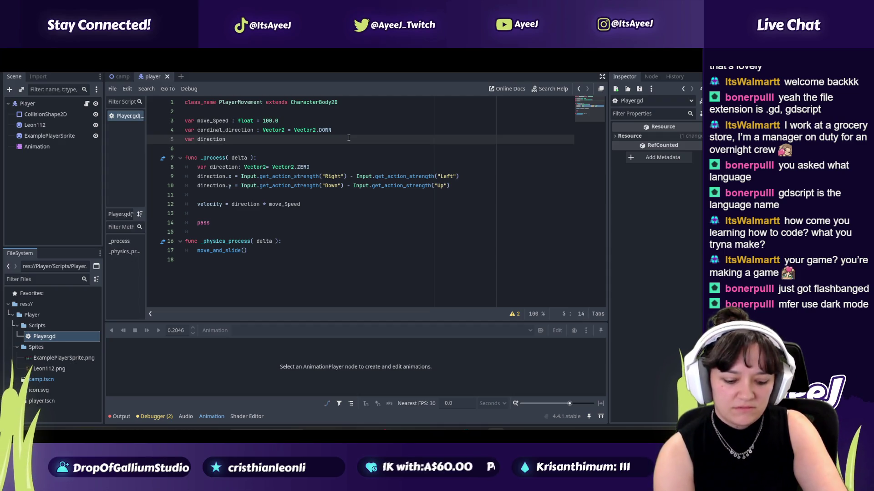
- Check the tutorial, then give direction the Vector2 type and a Vector2 default via autocomplete
key("alt+Tab")
left_click(349, 138)
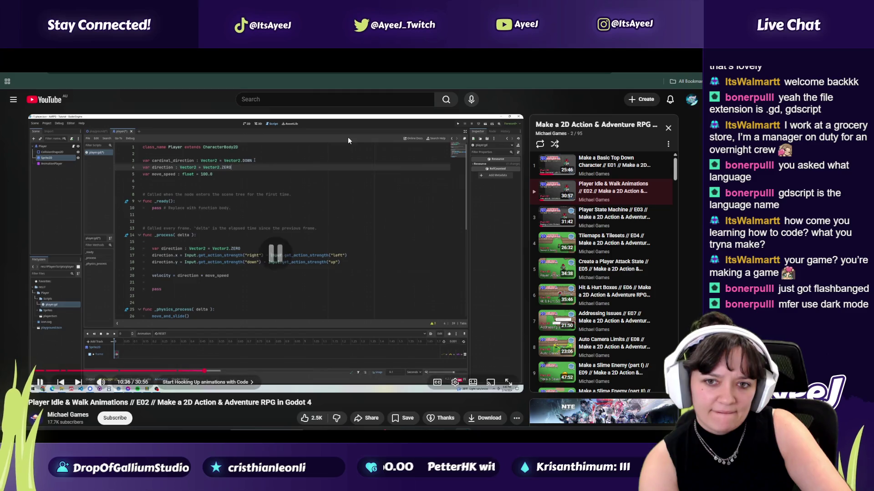
key("alt+Tab")
type("Vector2")
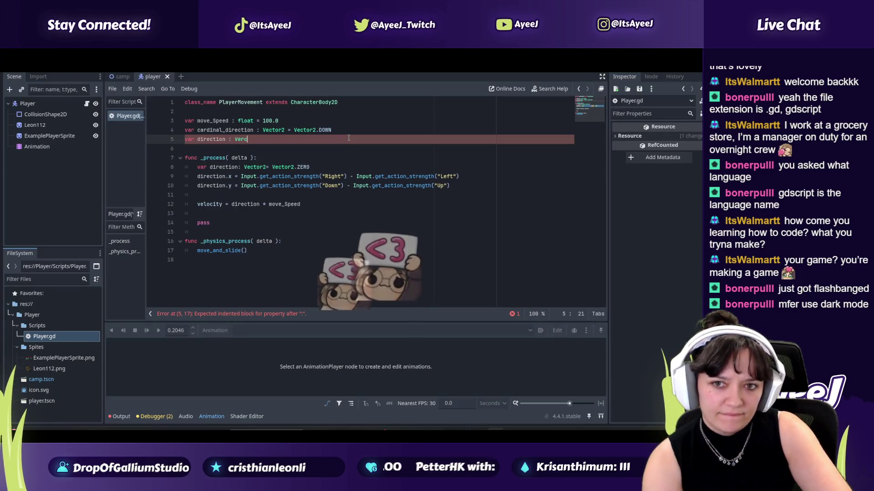
type(" =")
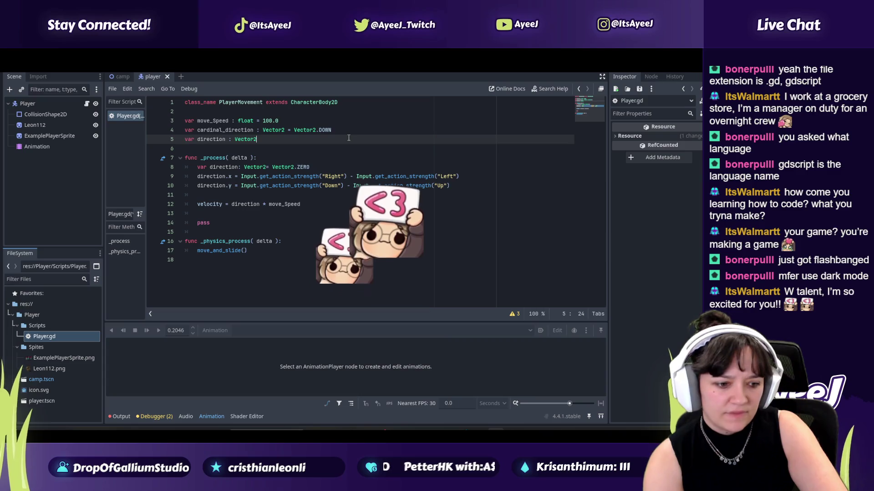
type(" Vec")
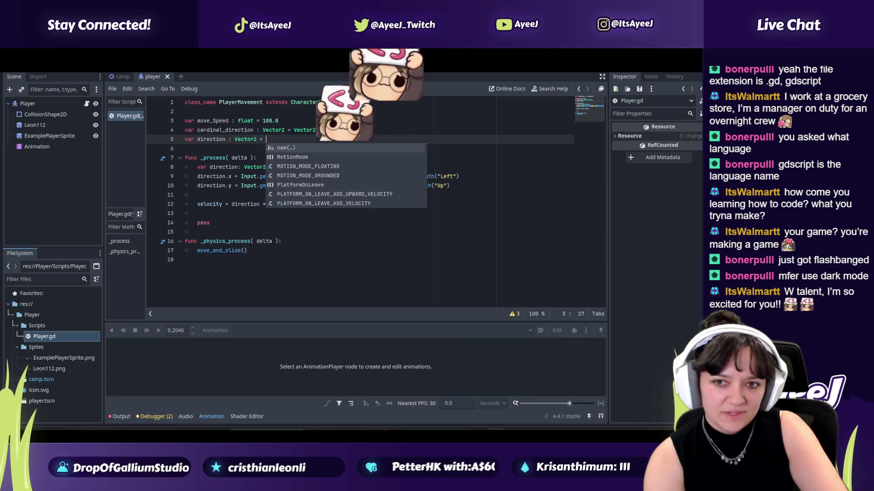
key("Return")
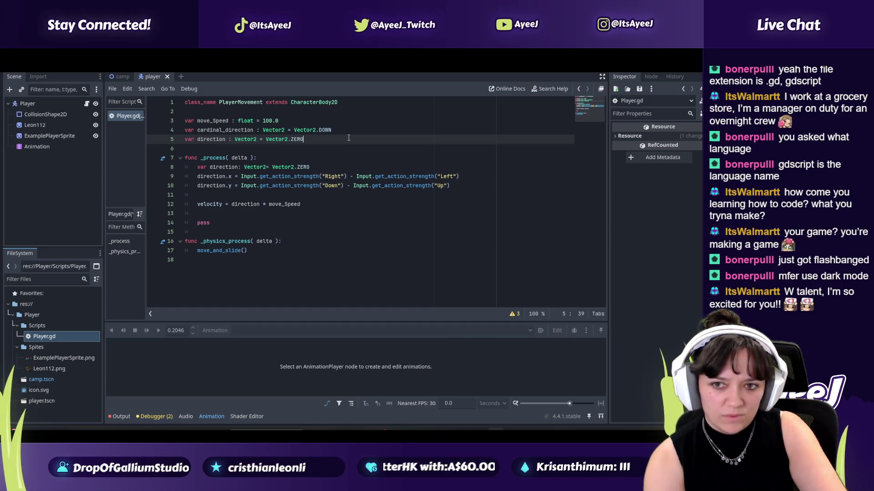
- Compare with the tutorial, playing it on to about 10:40
key("alt+Tab")
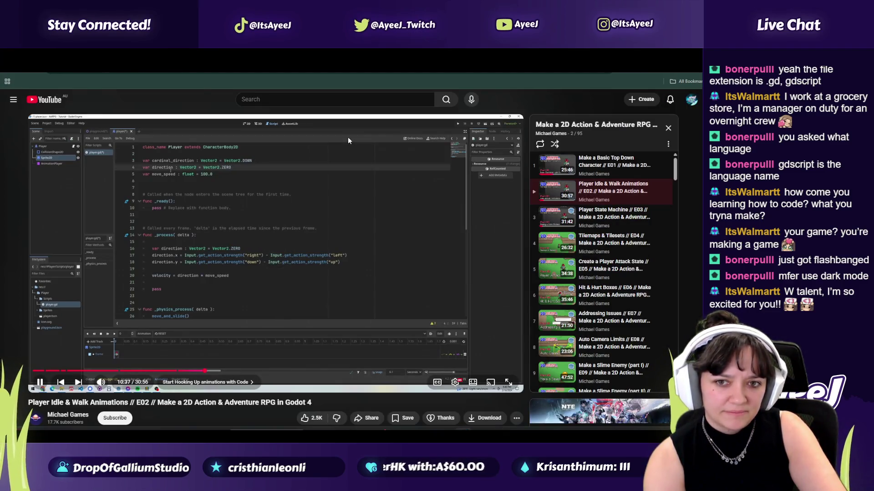
key("alt+Tab")
key("alt+Tab")
left_click(348, 138)
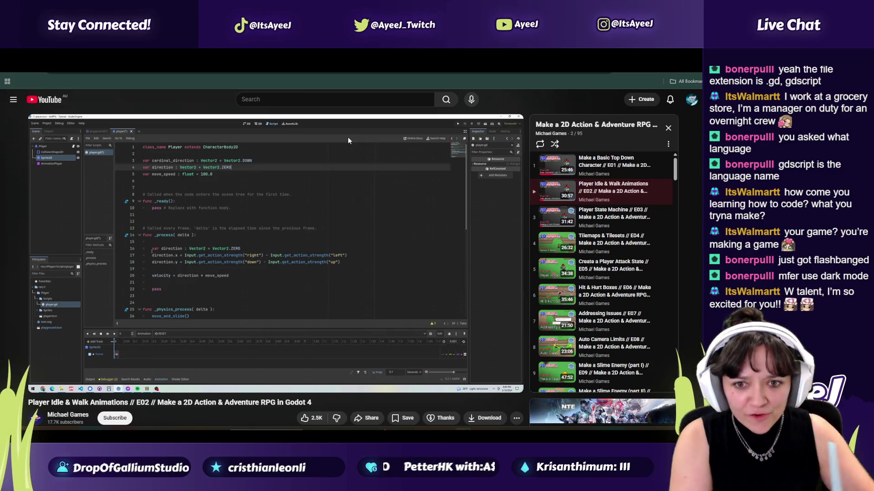
left_click(348, 138)
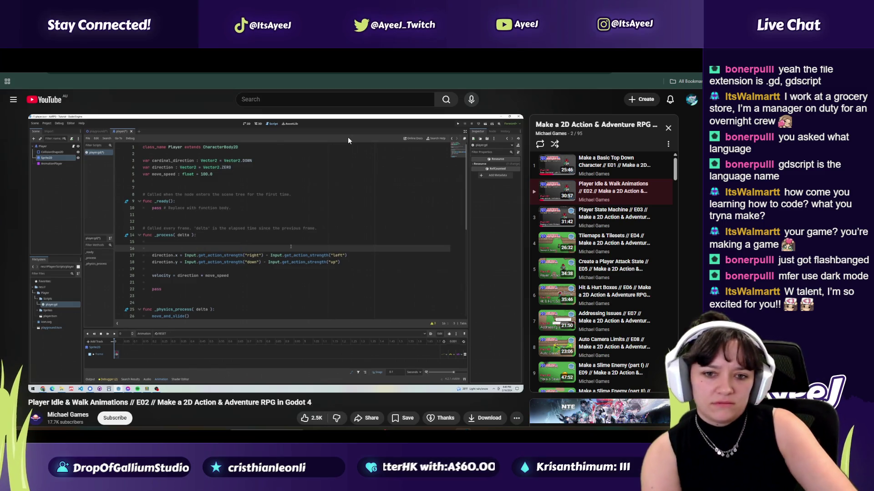
left_click(348, 137)
- Delete the duplicate local direction declaration on line 8 of _process
key("alt+Tab")
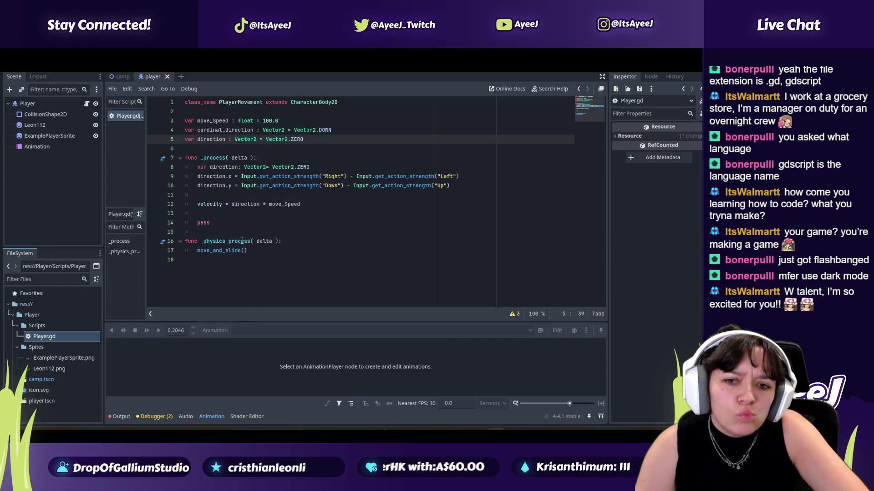
left_click(241, 176)
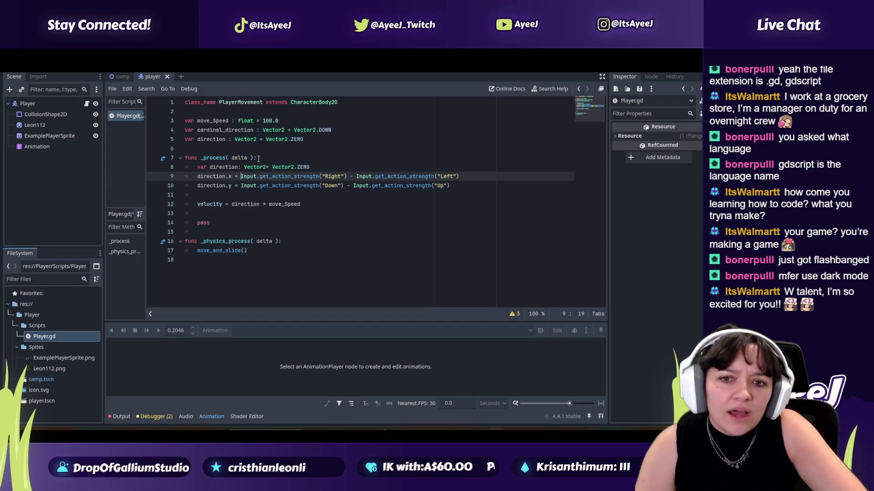
left_click_drag(316, 167, 198, 167)
key("BackSpace")
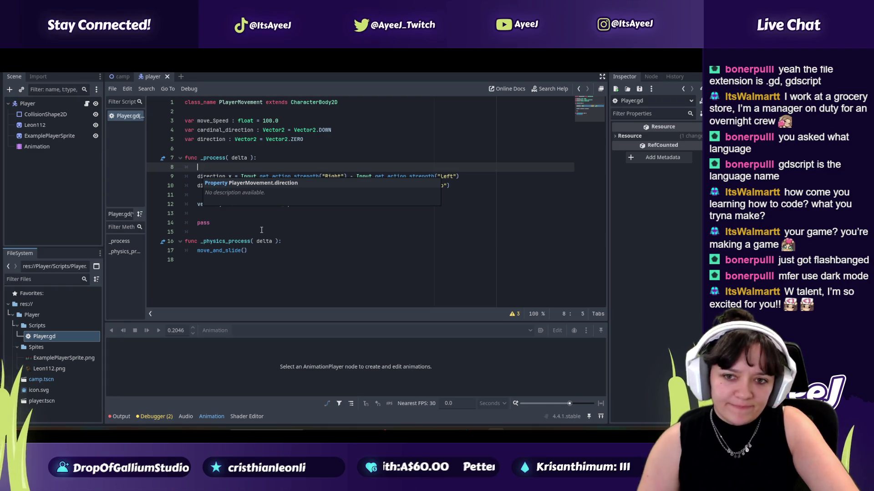
key("BackSpace")
- Rewind the tutorial to 10:30 and play it past 10:54 toward the 'var state : String' line
key("alt+Tab")
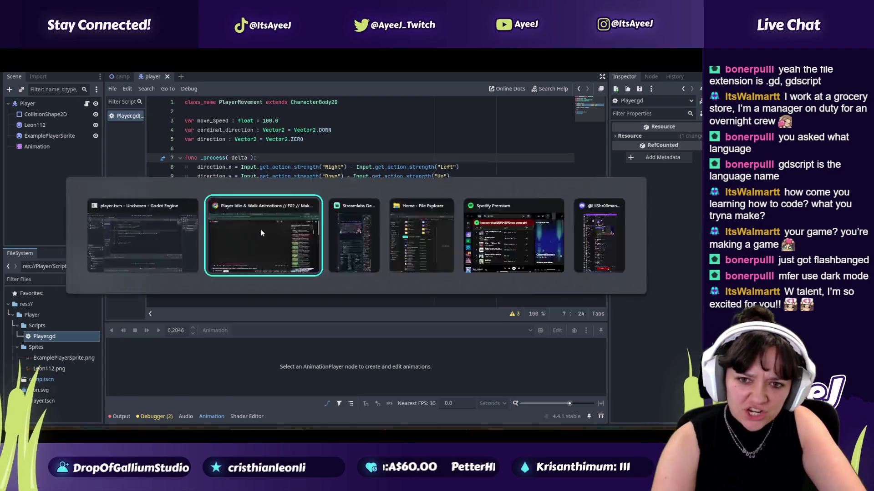
left_click(233, 238)
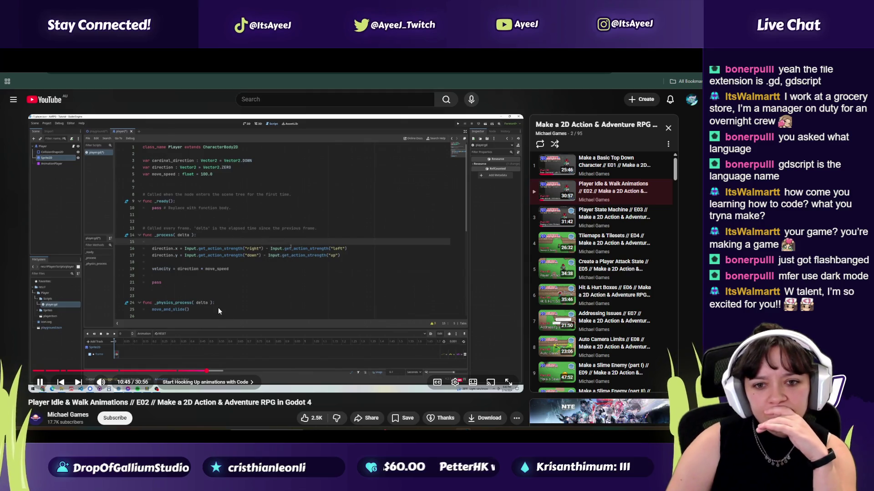
left_click(168, 244)
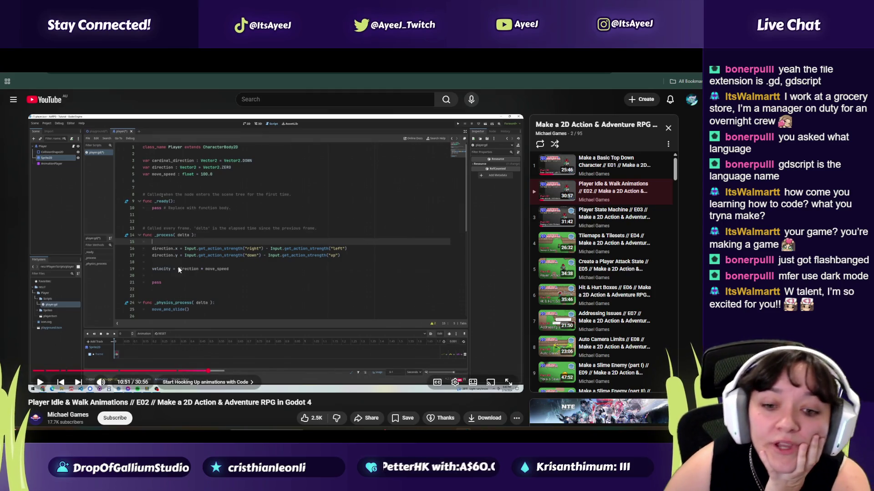
left_click(202, 371)
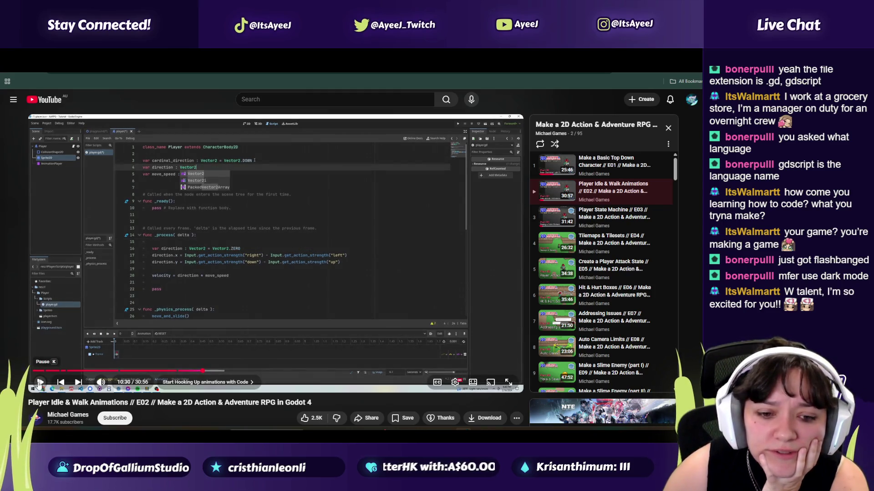
left_click(41, 383)
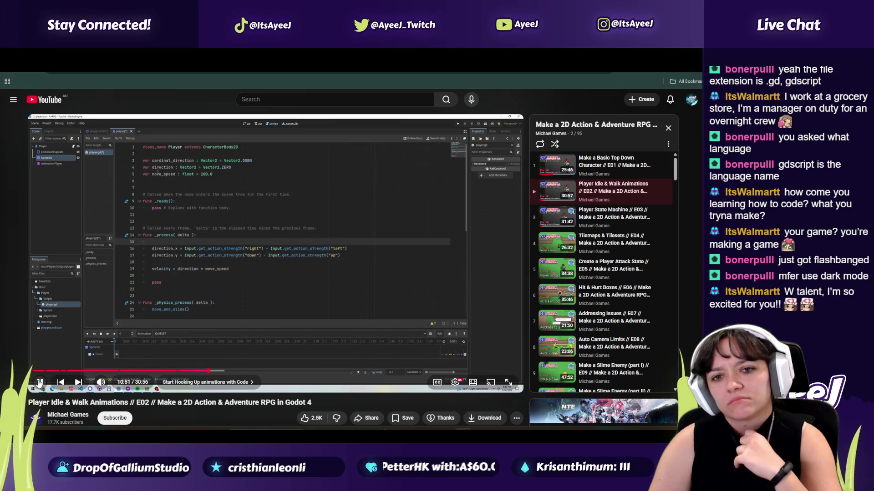
left_click(127, 304)
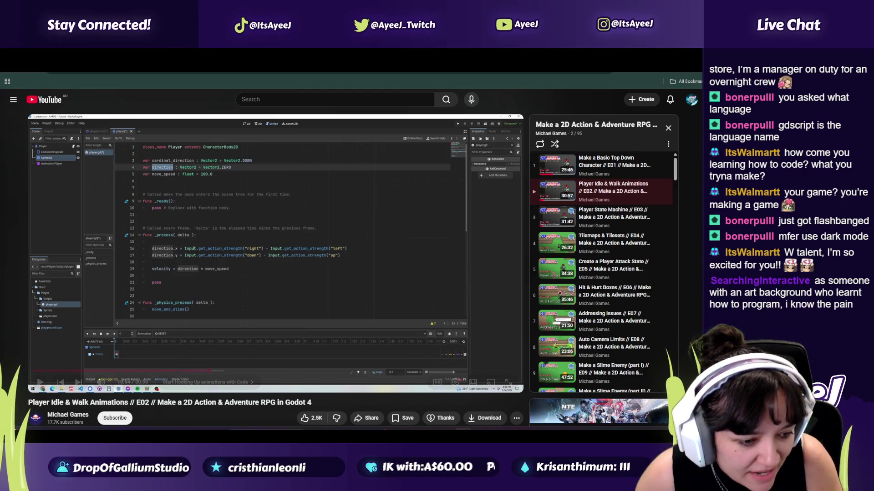
left_click(200, 297)
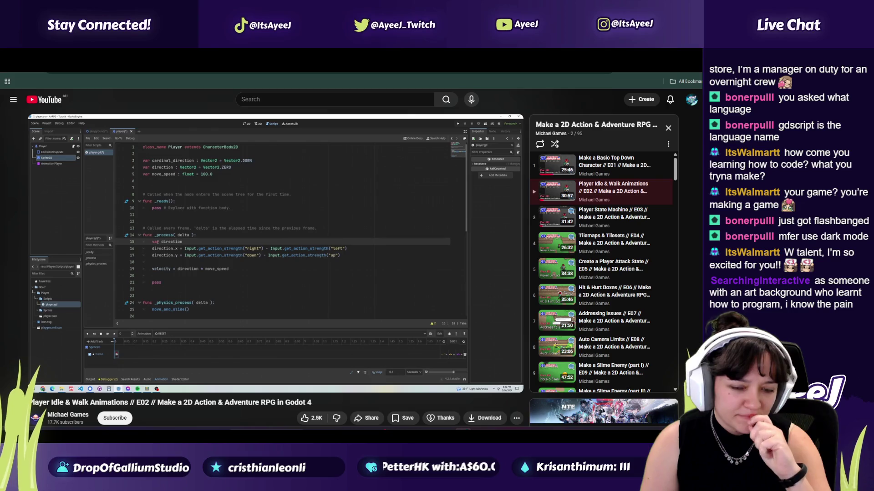
mouse_move(310, 298)
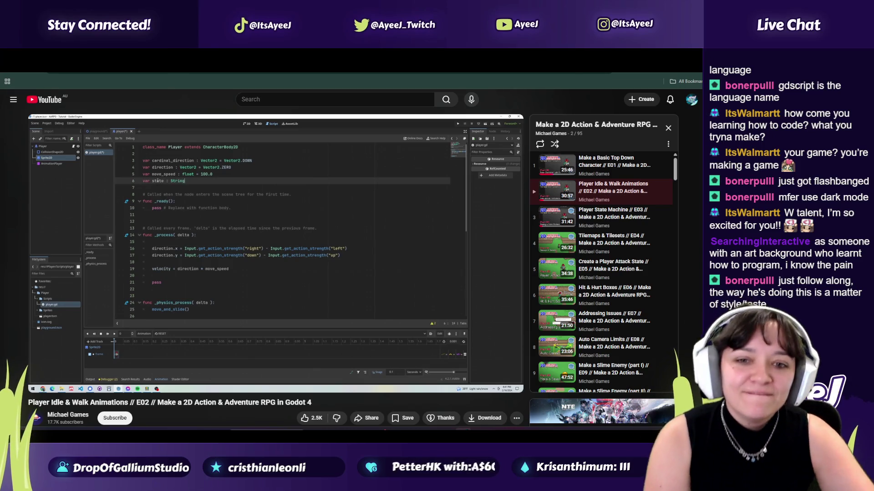
- Add 'var state : String' on a new line 6 below the direction variable
left_click(310, 299)
key("alt+Tab")
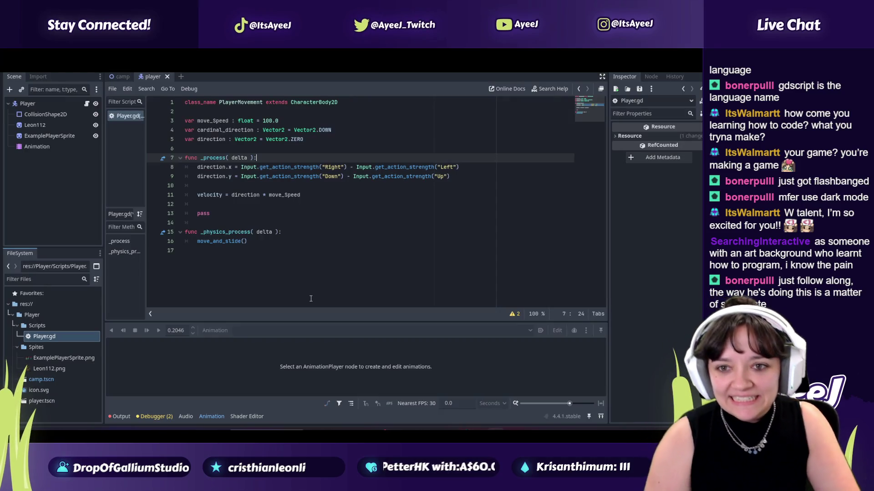
left_click(307, 139)
key("Return")
type("var ")
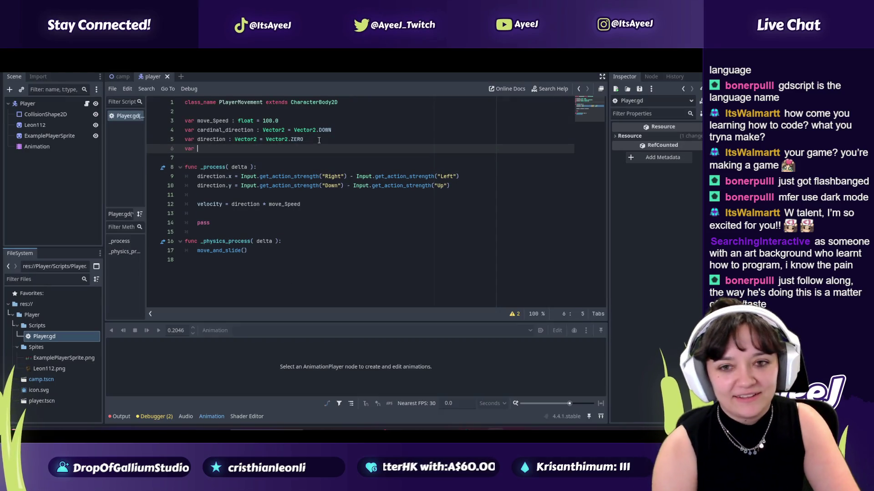
type("state")
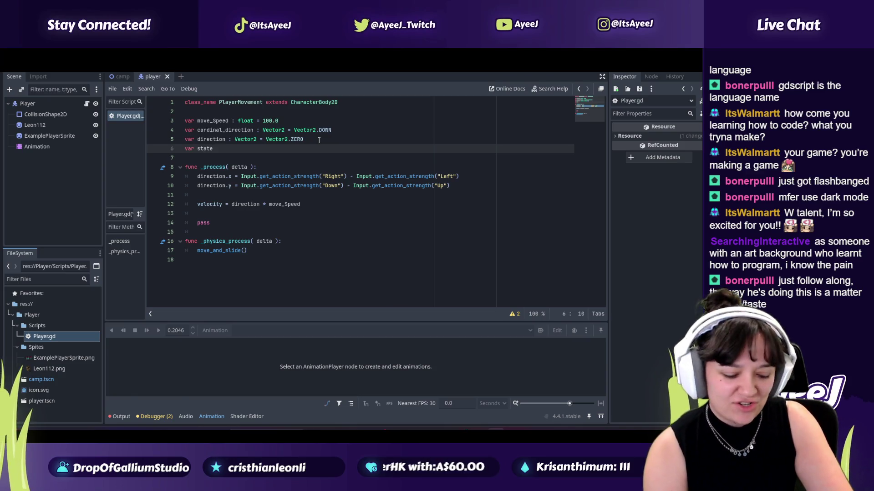
key("alt+Tab")
key("alt+Tab")
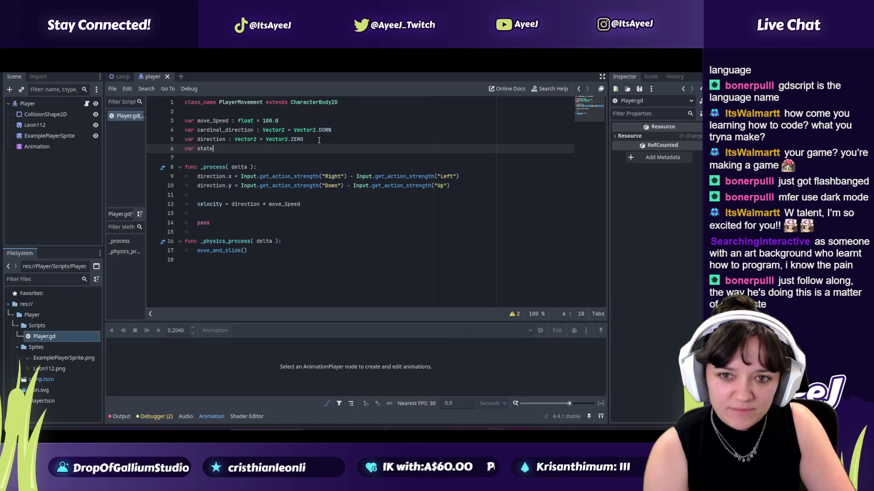
type(" : srt")
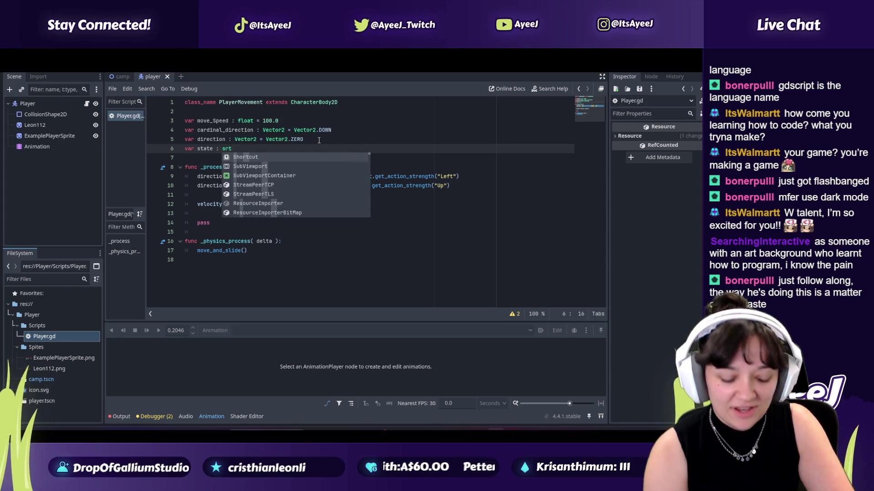
key("BackSpace")
key("BackSpace")
type("trin")
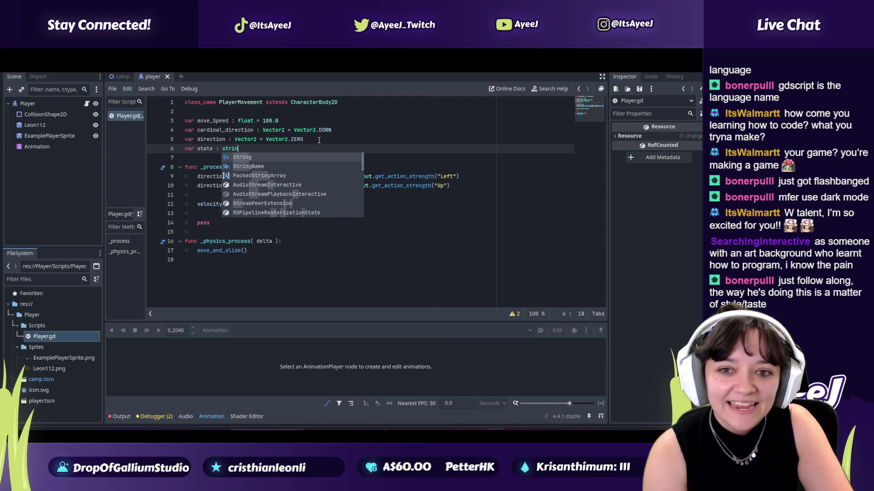
key("Return")
- Check the tutorial around 11:30, then start giving state the default = "idle"
key("alt+Tab")
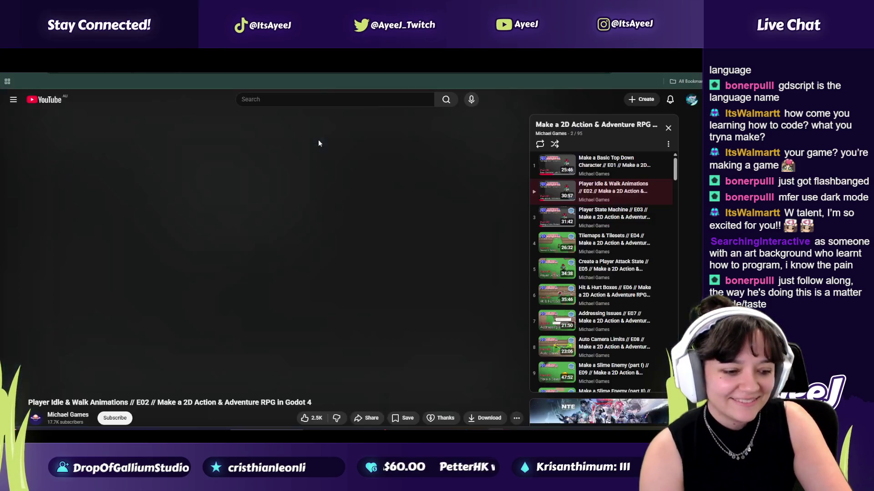
left_click(209, 225)
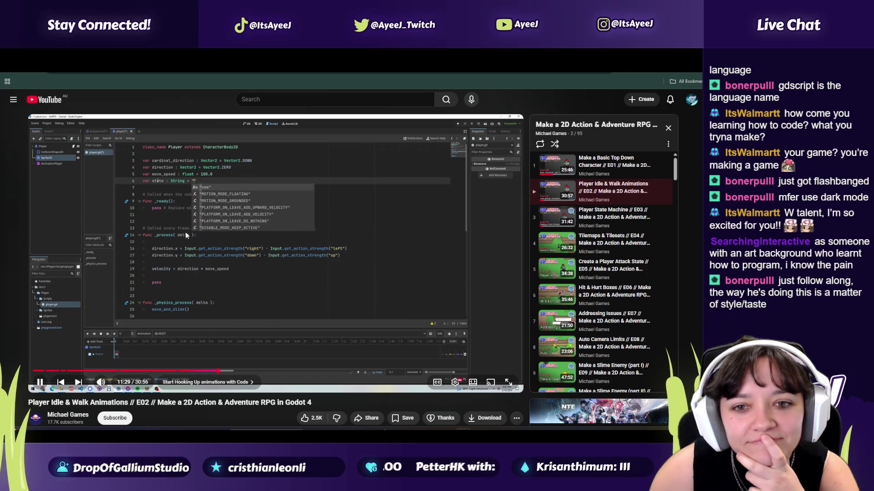
left_click(189, 235)
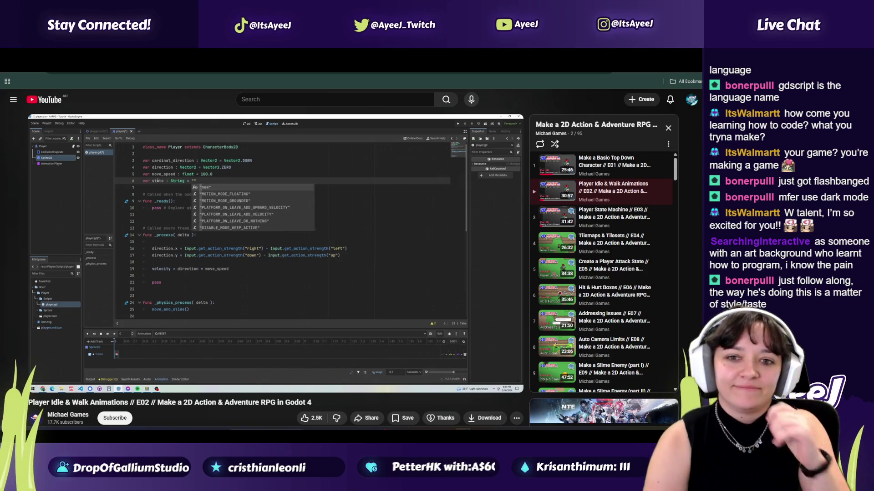
left_click(189, 235)
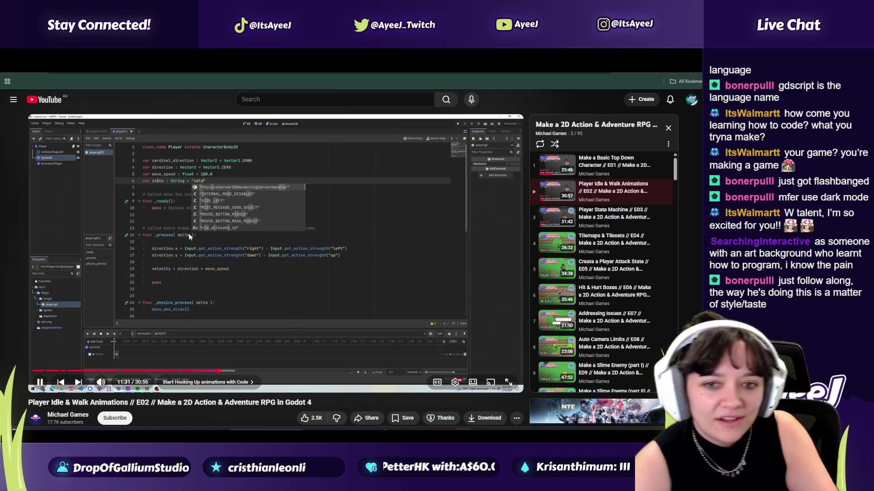
key("alt+Tab")
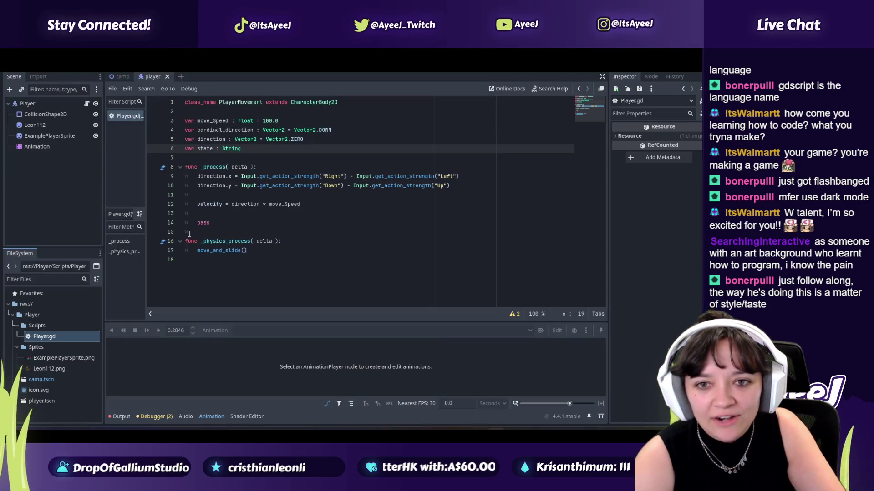
type(" = \"idle")
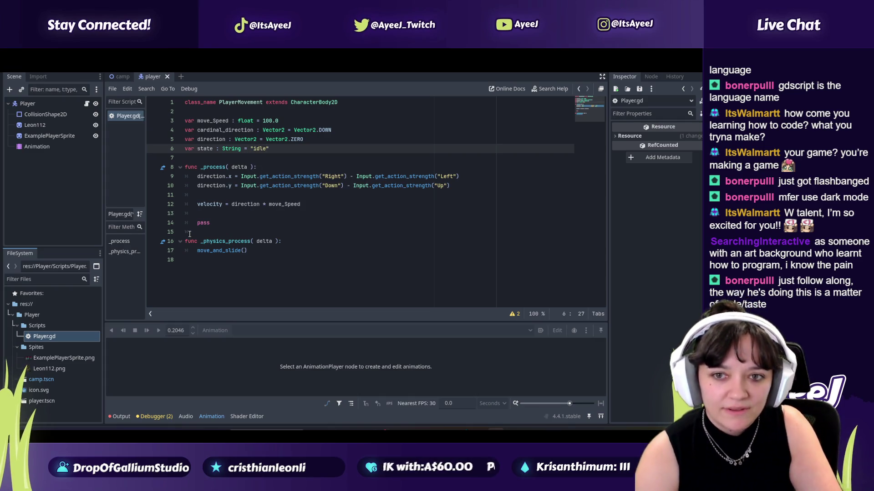
- Replay the tutorial from 11:20, pausing at 11:43 and finally at 12:05
key("alt+Tab")
left_click(190, 236)
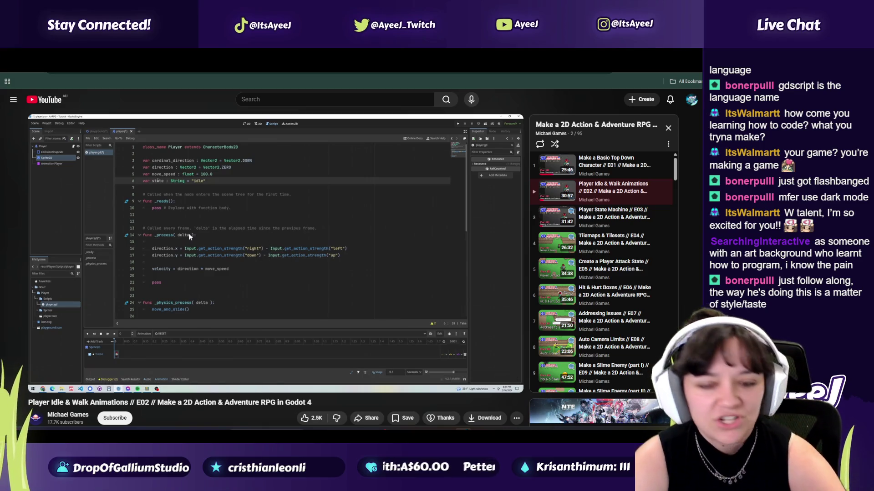
left_click(190, 236)
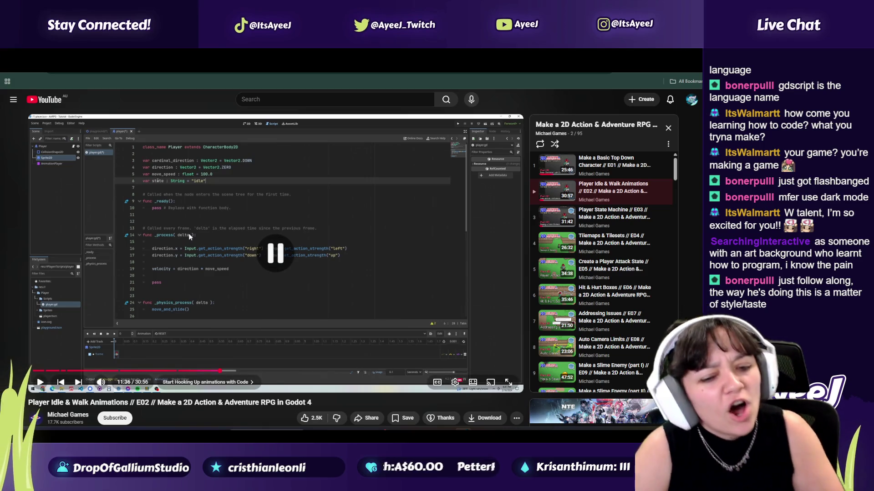
left_click(215, 371)
left_click(185, 298)
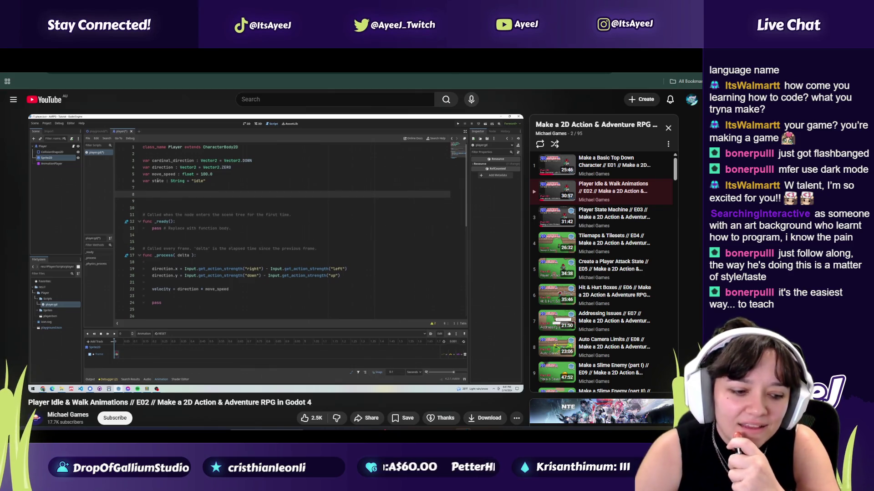
left_click(185, 295)
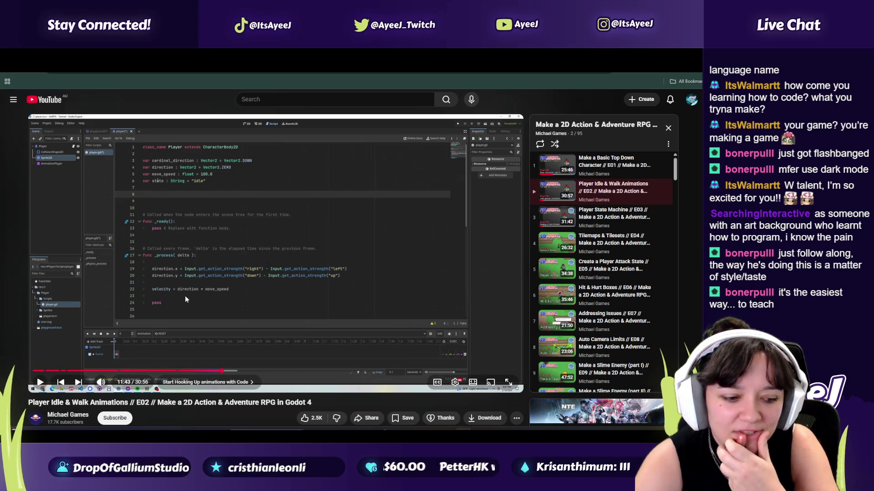
left_click(186, 297)
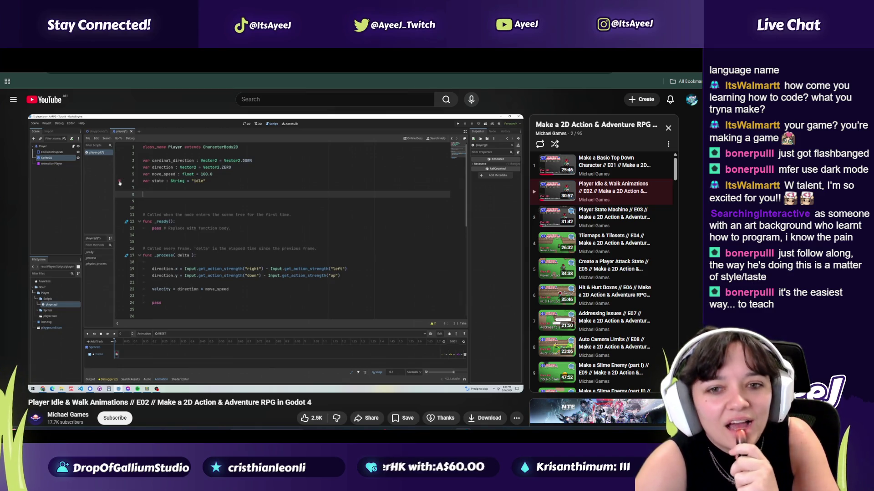
left_click(185, 296)
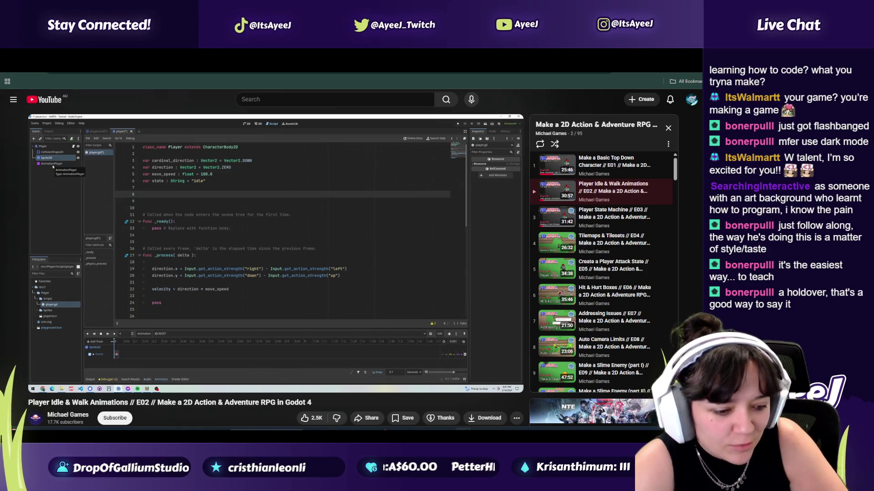
left_click(185, 296)
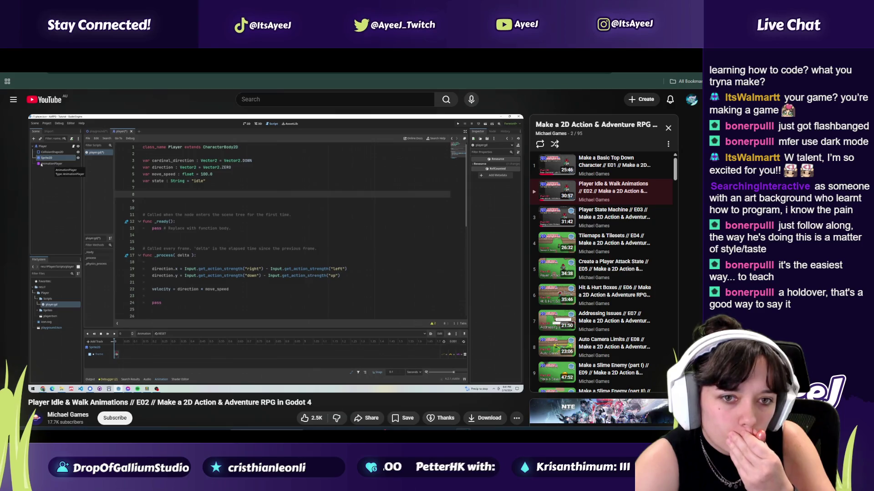
left_click(185, 296)
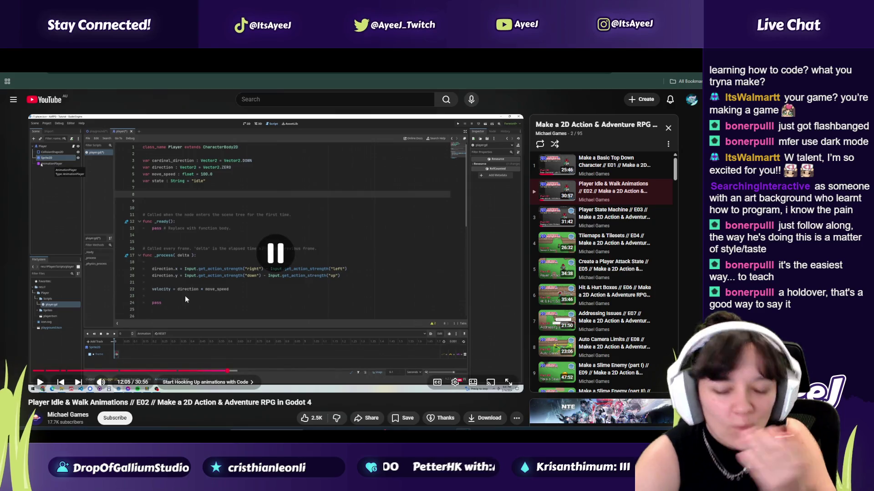
left_click(224, 372)
left_click(211, 287)
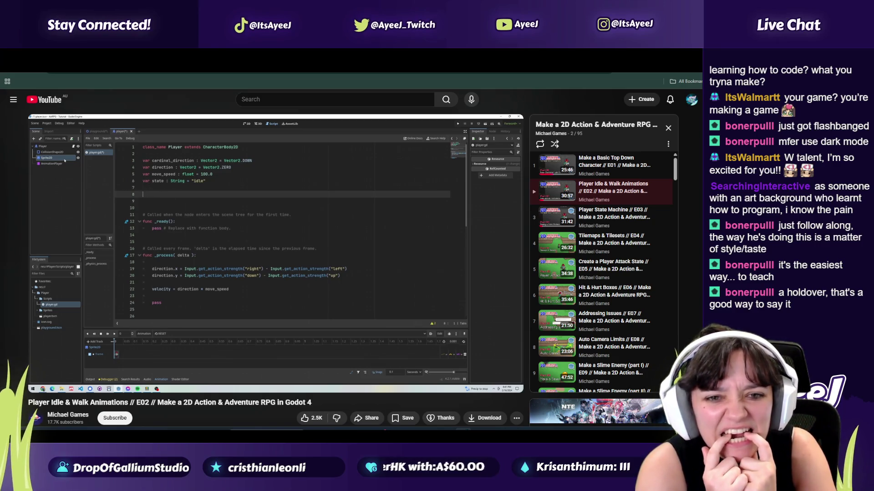
left_click(211, 287)
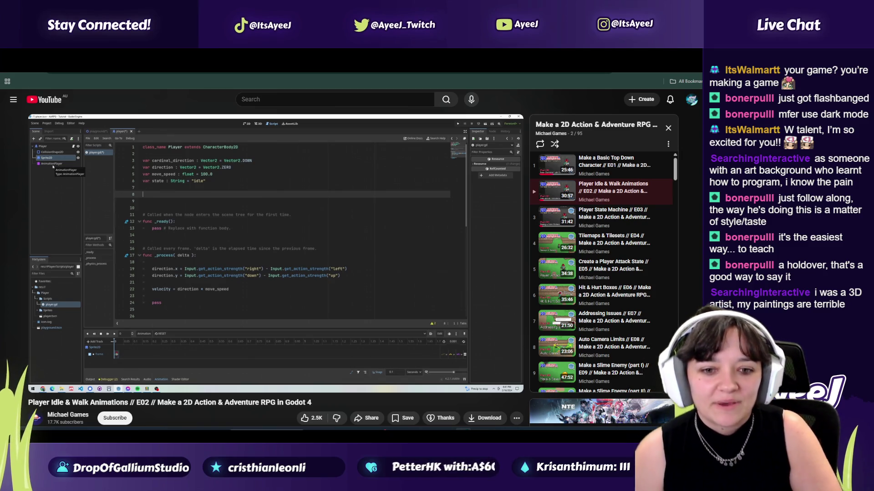
left_click(211, 285)
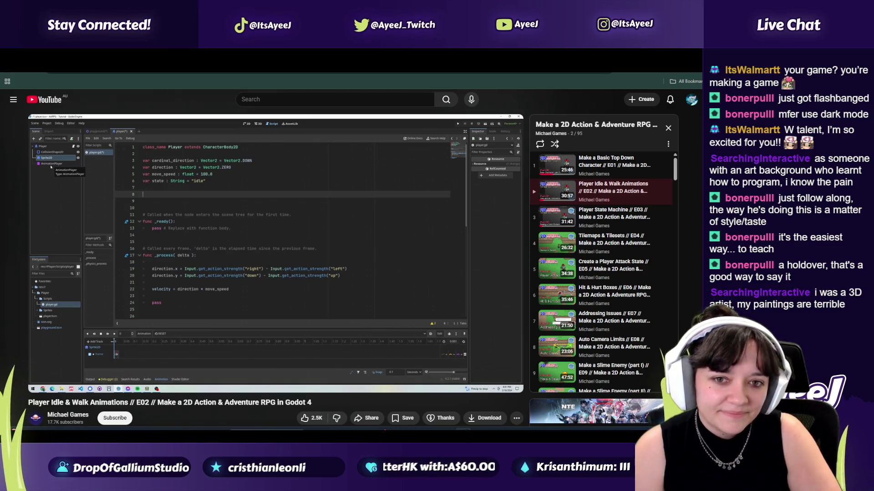
left_click(211, 285)
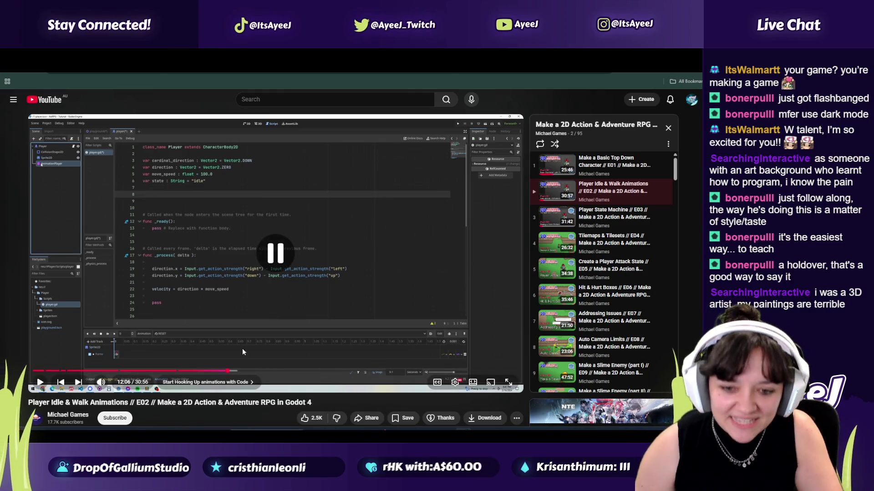
left_click(218, 316)
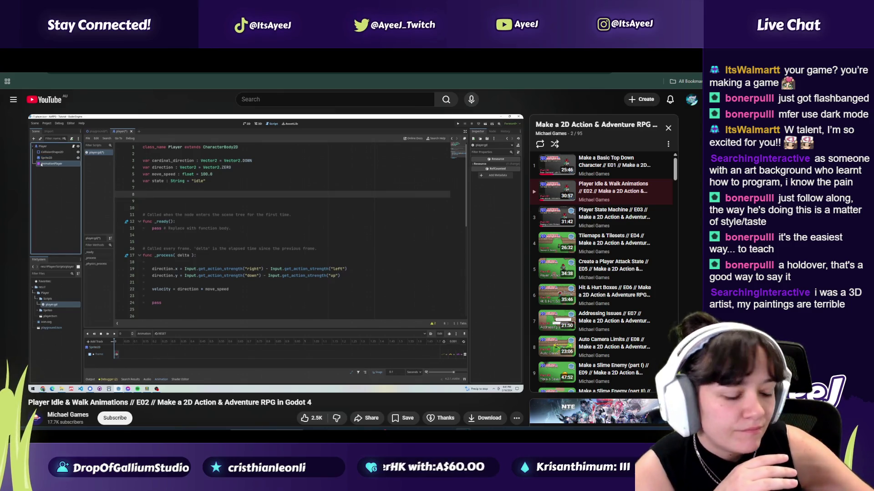
mouse_move(215, 272)
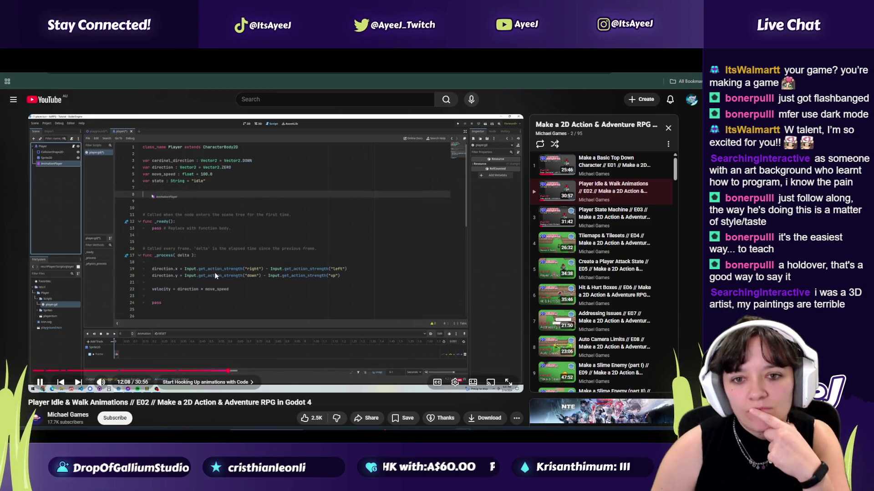
left_click(184, 249)
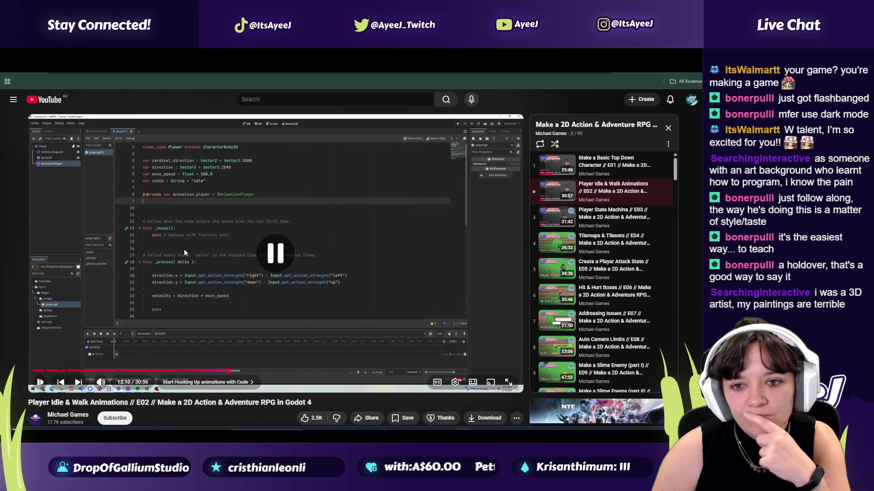
key("alt+Tab")
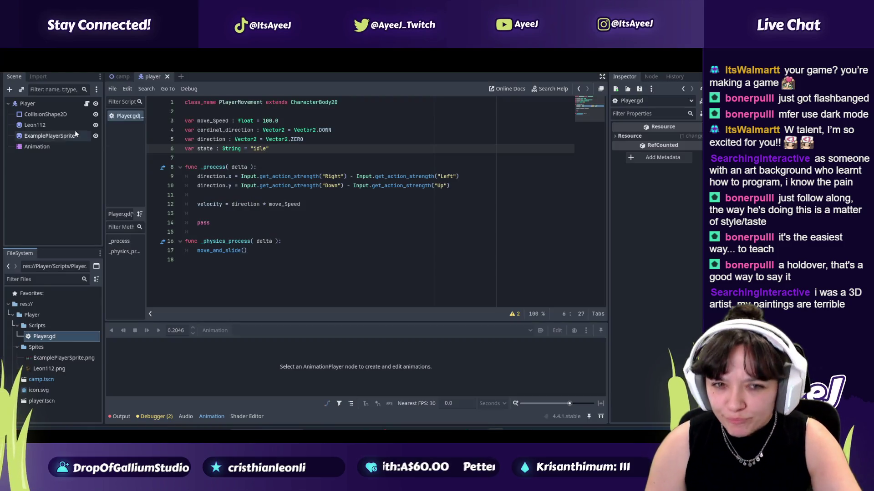
left_click(50, 150)
mouse_move(50, 149)
left_mouse_down()
mouse_move(177, 149)
mouse_move(218, 160)
left_mouse_up()
left_click(303, 148)
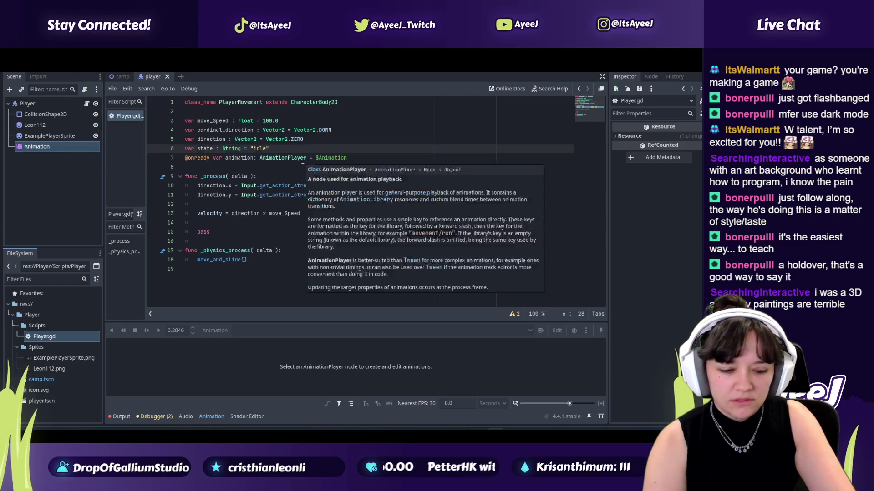
key("Return")
key("alt+Tab")
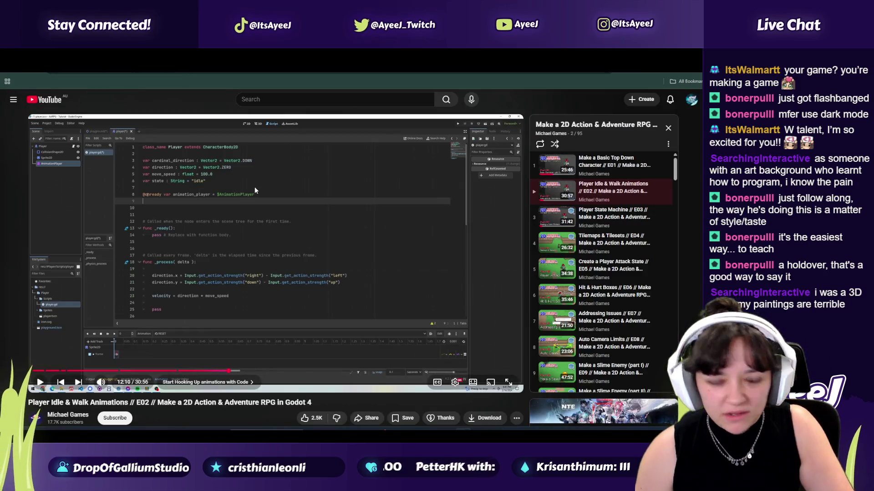
left_click(254, 187)
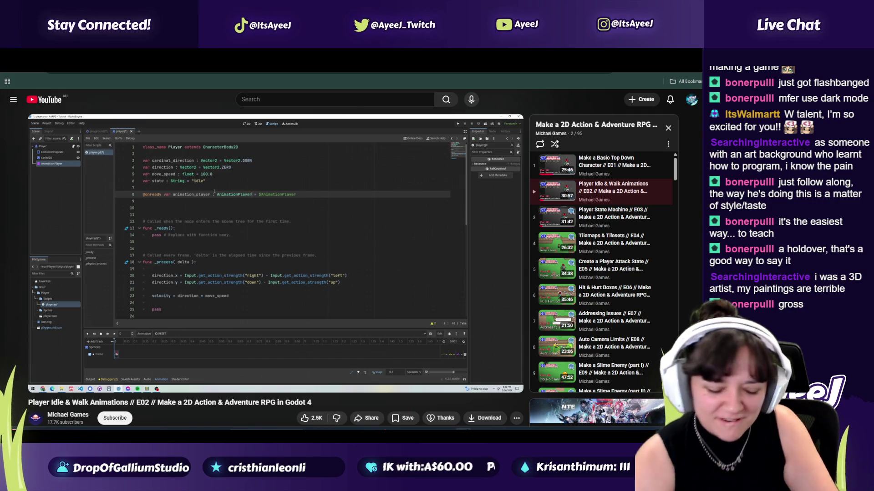
key("alt+Tab")
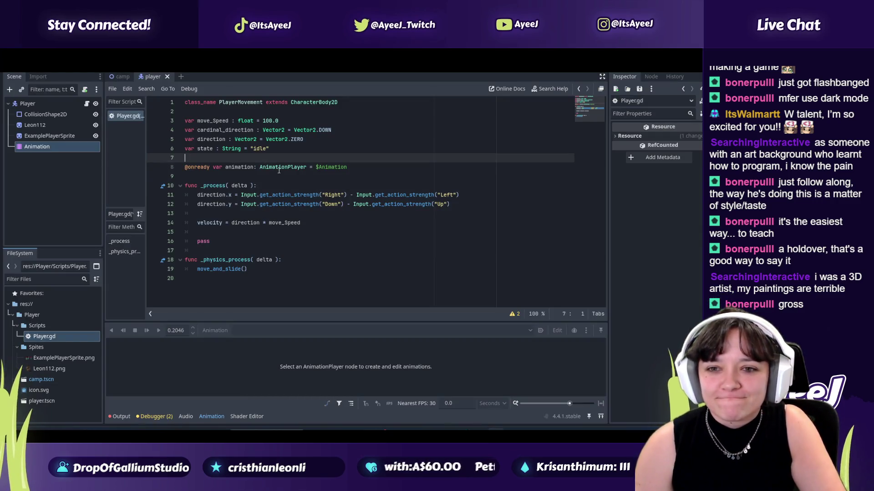
key("alt+Tab")
key("alt+Tab")
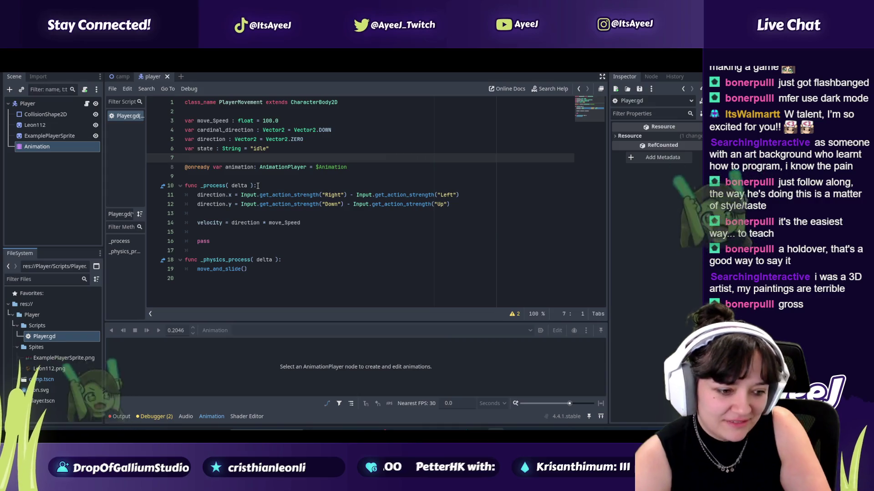
key("alt+Tab")
left_click(256, 185)
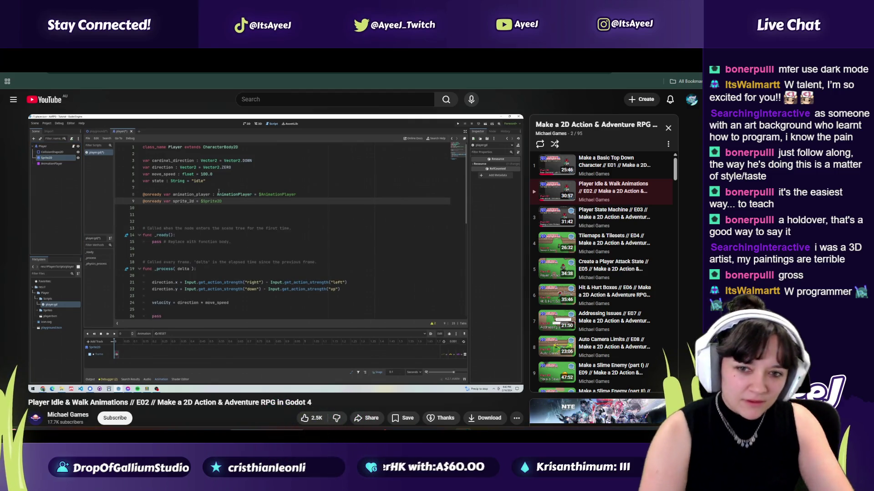
left_click(256, 185)
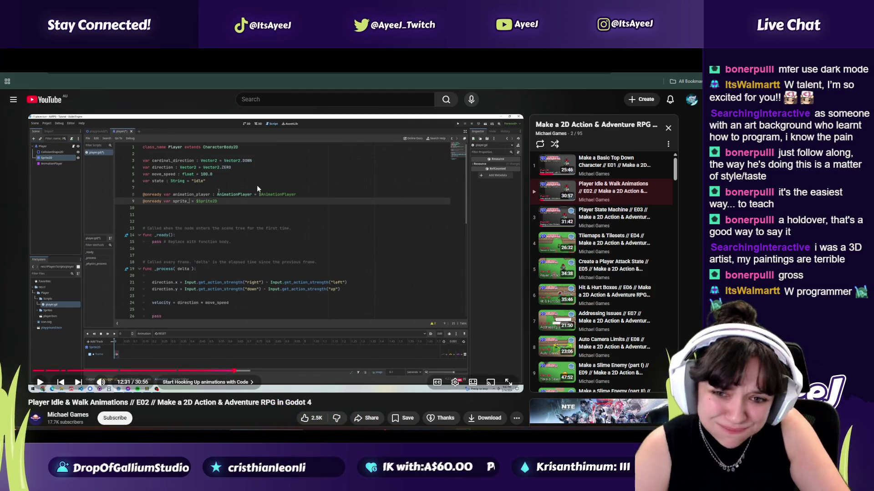
key("alt+Tab")
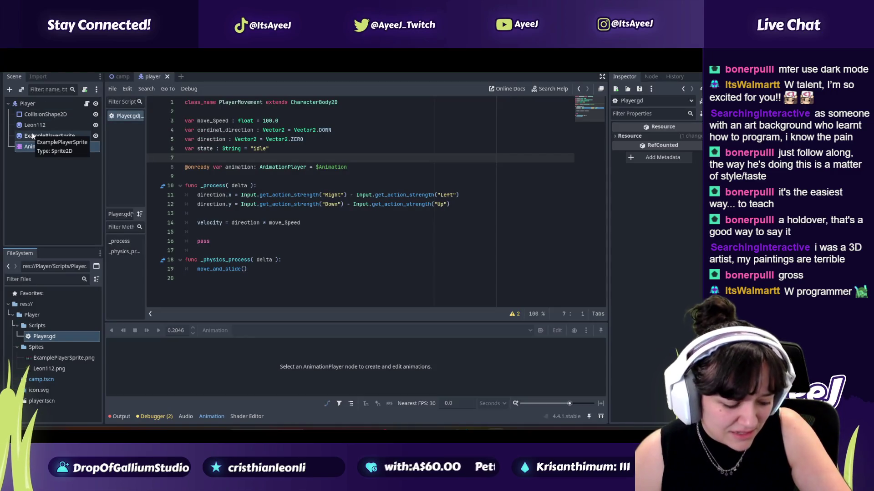
left_click_drag(32, 133, 182, 176)
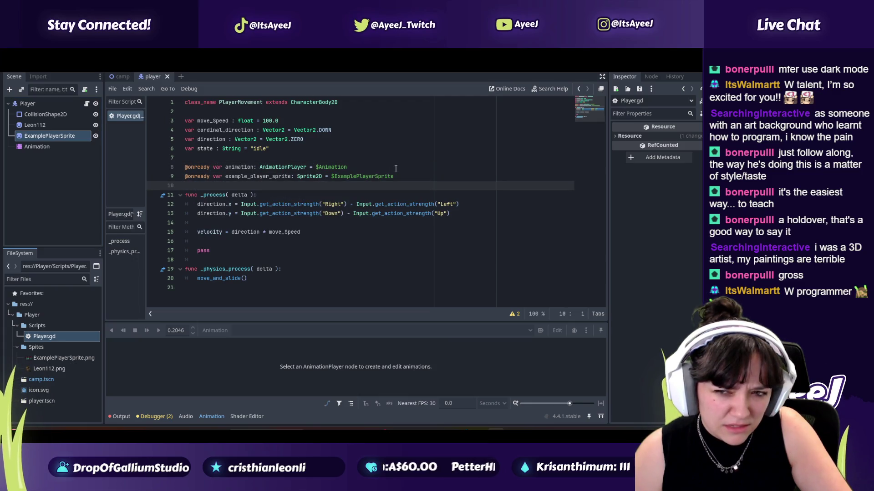
key("alt+Tab")
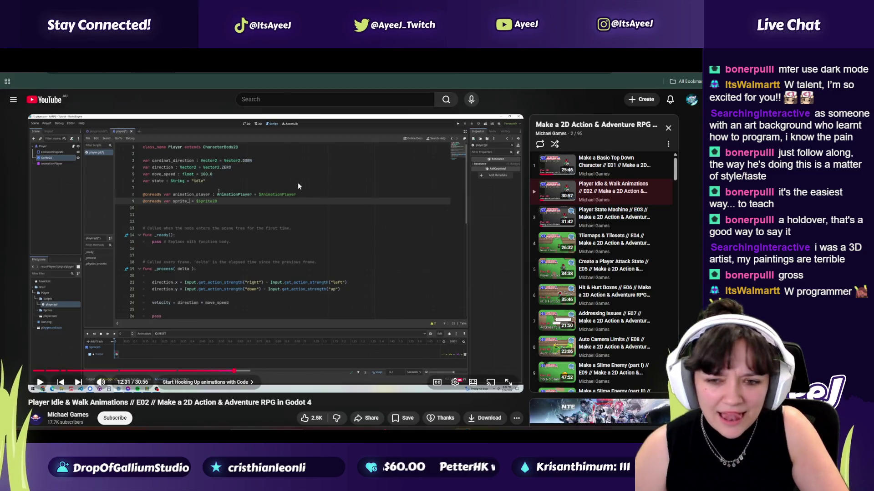
left_click(281, 182)
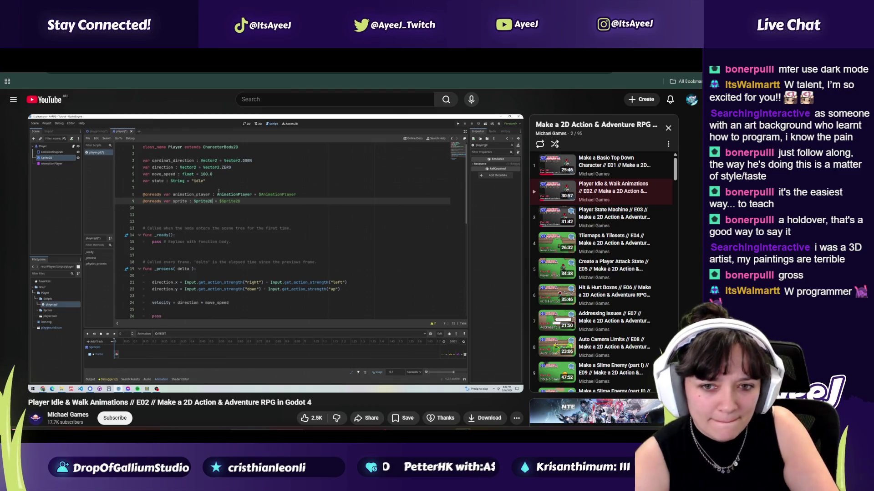
- Shorten the variable name from example_player_sprite to sprite, matching the tutorial
left_click(269, 182)
key("alt+Tab")
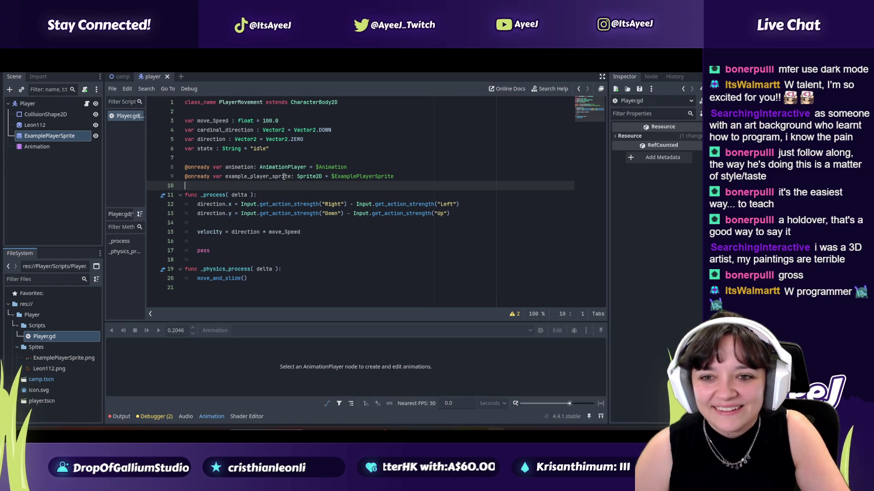
left_click_drag(272, 176, 226, 177)
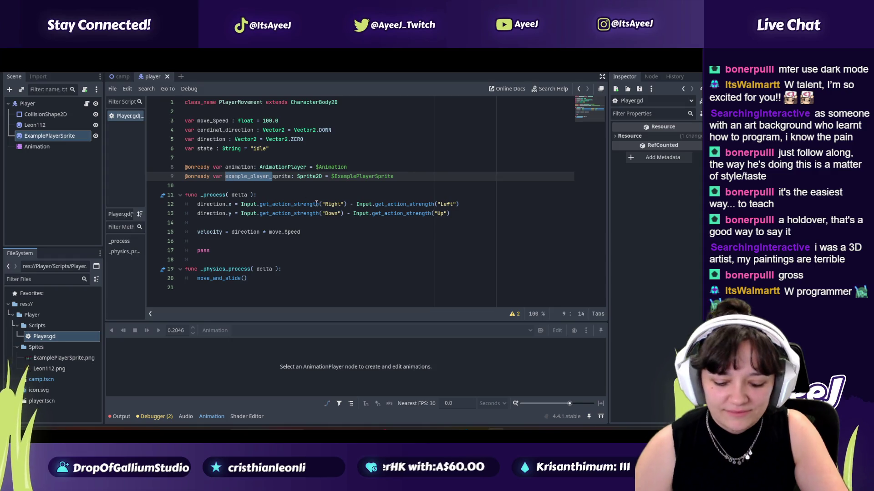
key("alt+Tab")
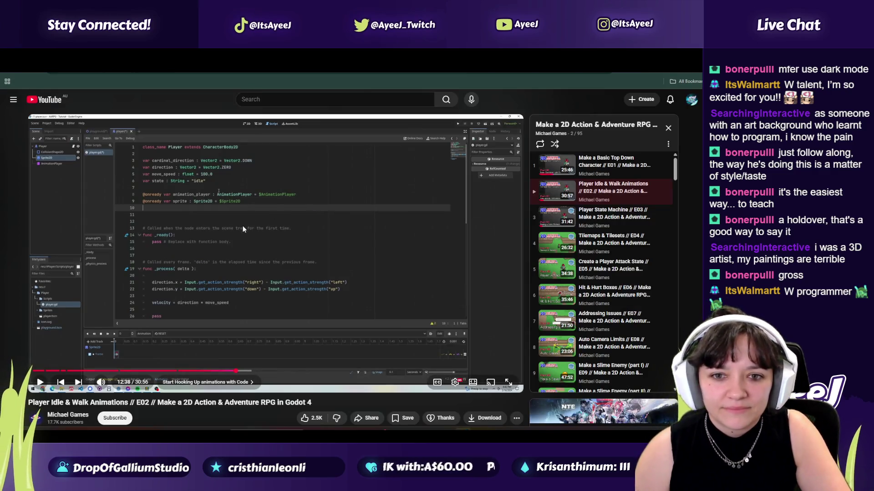
key("alt+Tab")
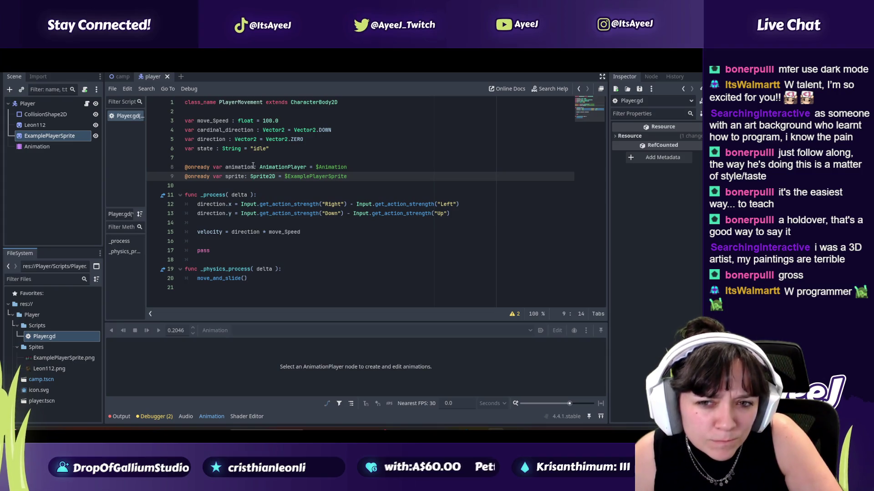
left_click(255, 167)
key("alt+Tab")
key("alt+Tab")
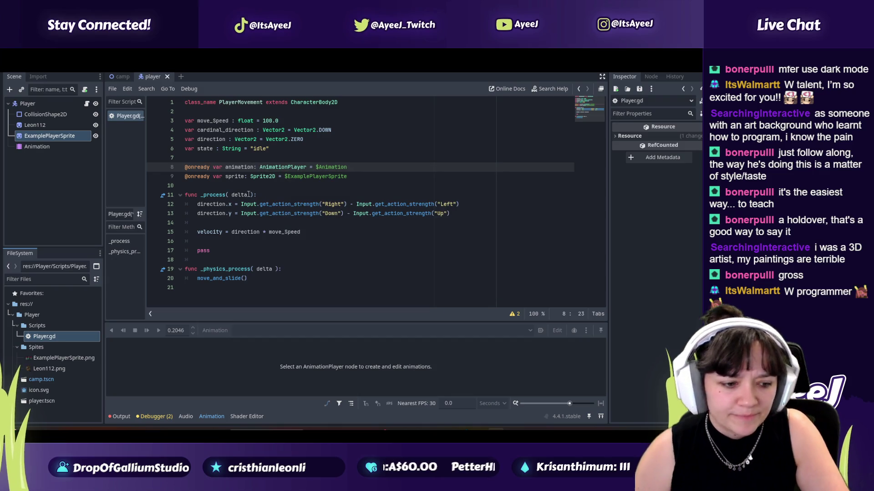
left_click(279, 241)
key("alt+Tab")
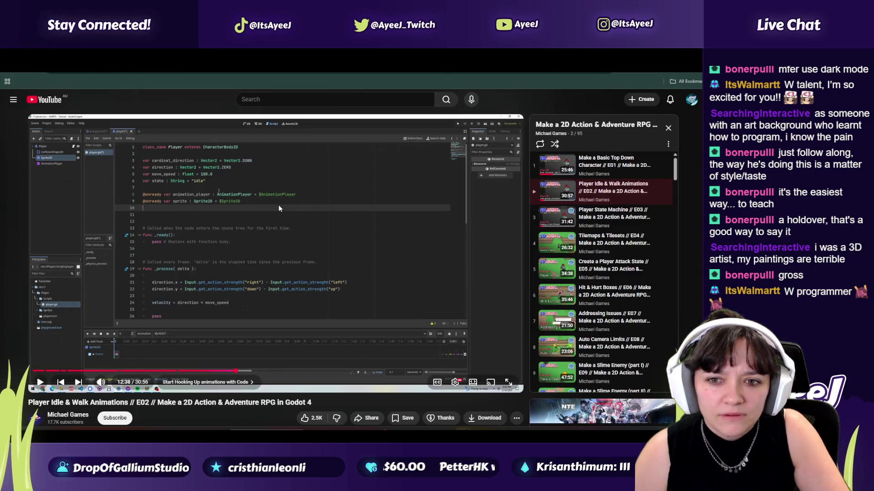
- Skip the ad in the Test Drive Unlimited soundtrack tab so MENU10 plays, then resume the tutorial
key("ctrl+Tab")
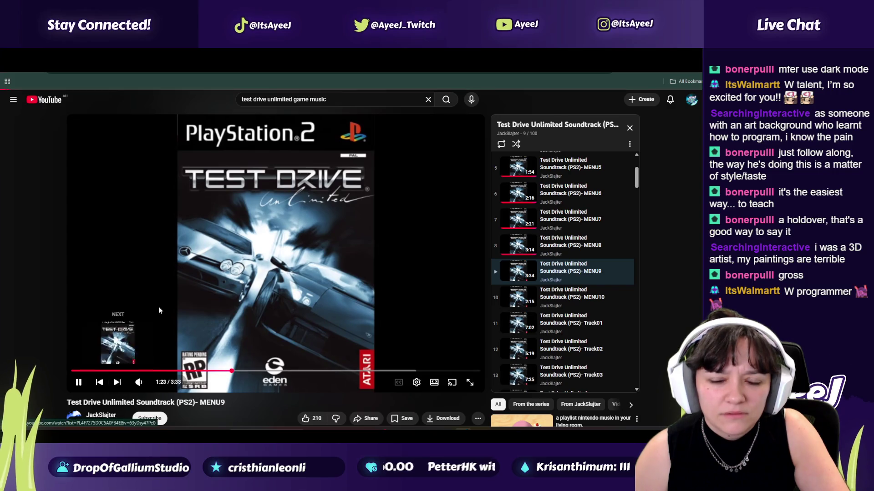
key("ctrl+Tab")
key("ctrl+Tab")
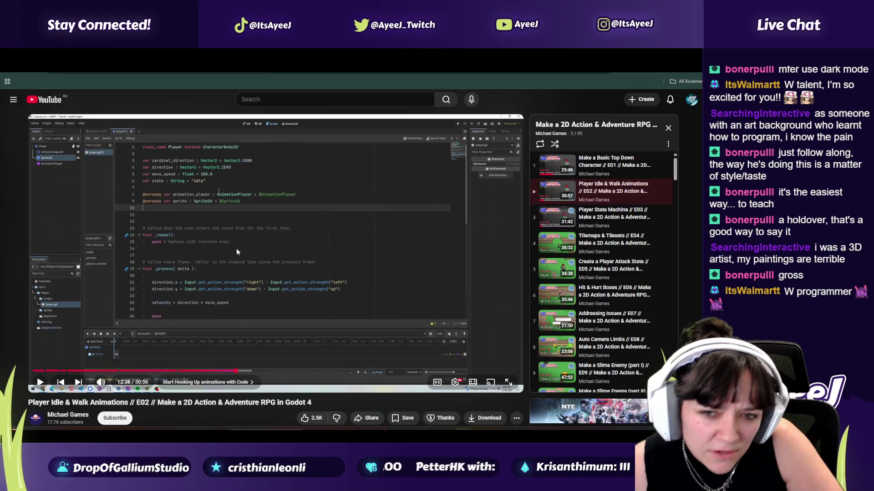
key("alt+Tab")
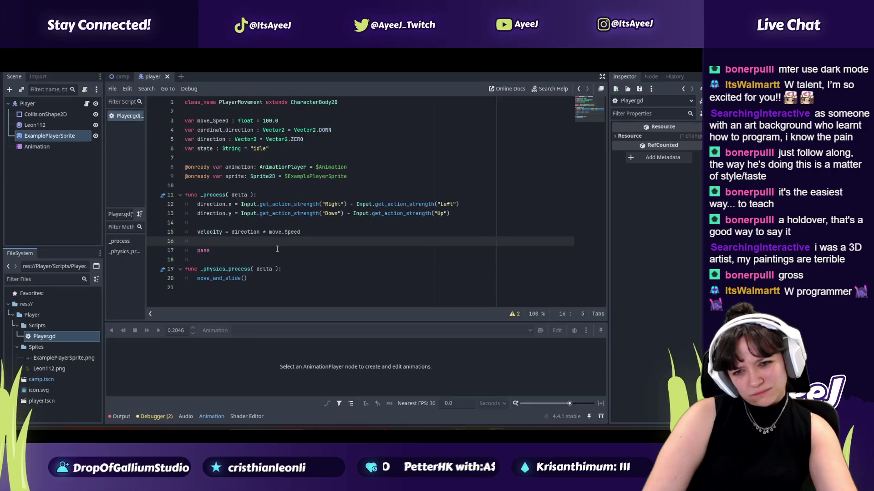
key("alt+Tab")
key("ctrl+shift+Tab")
key("ctrl+shift+Tab")
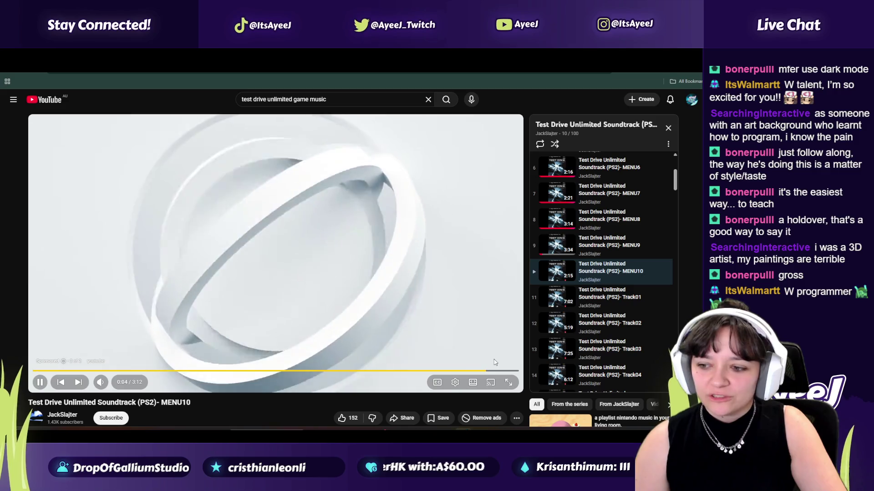
left_click(495, 360)
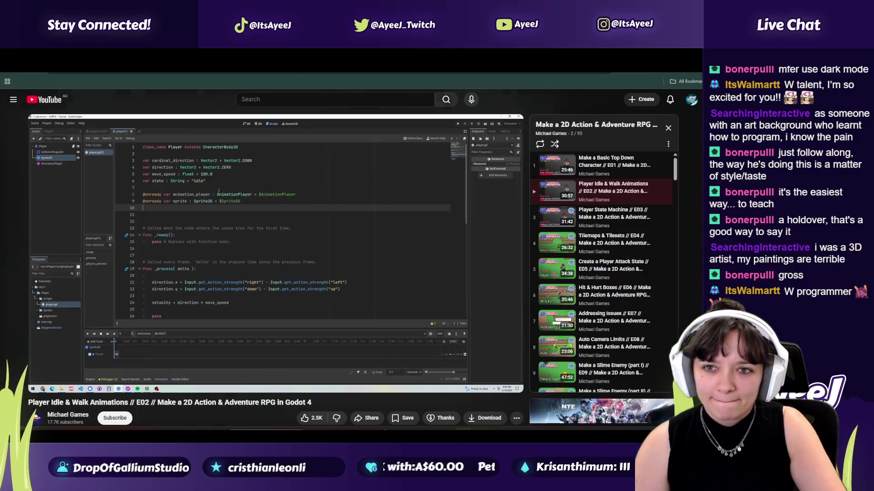
left_click(253, 200)
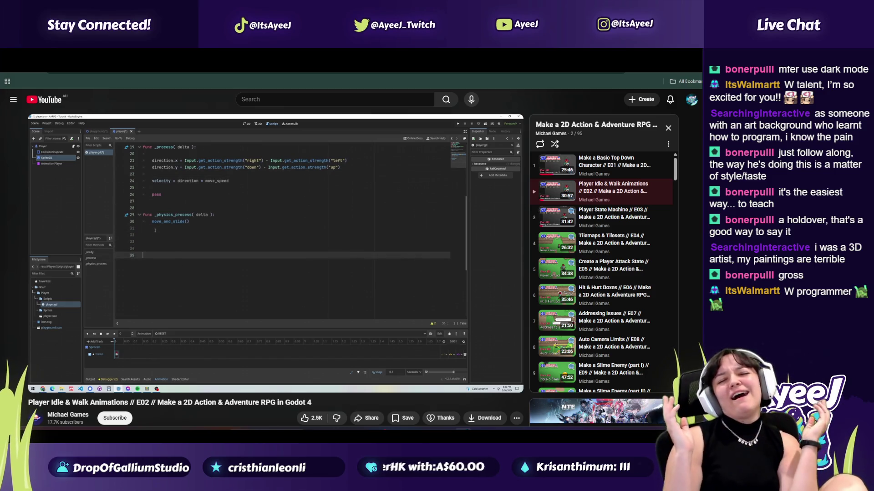
- Place the caret on the move_and_slide line while following the tutorial
left_click(292, 257)
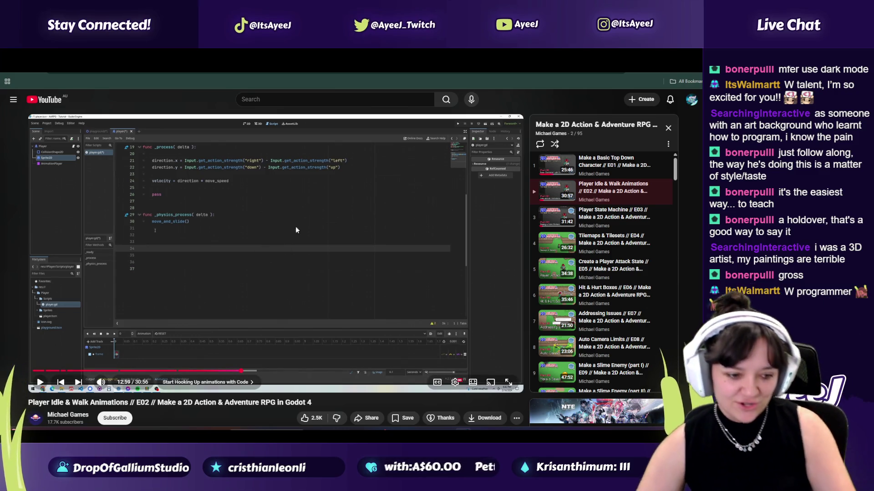
key("alt+Tab")
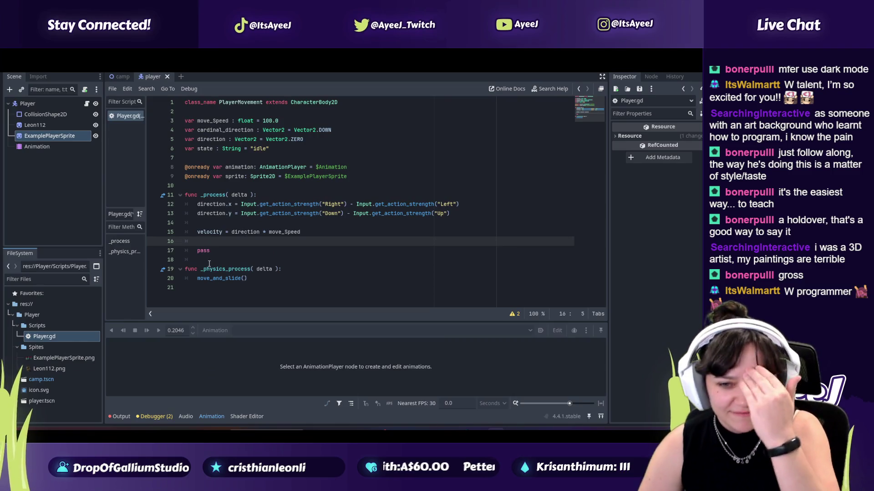
key("alt+Tab")
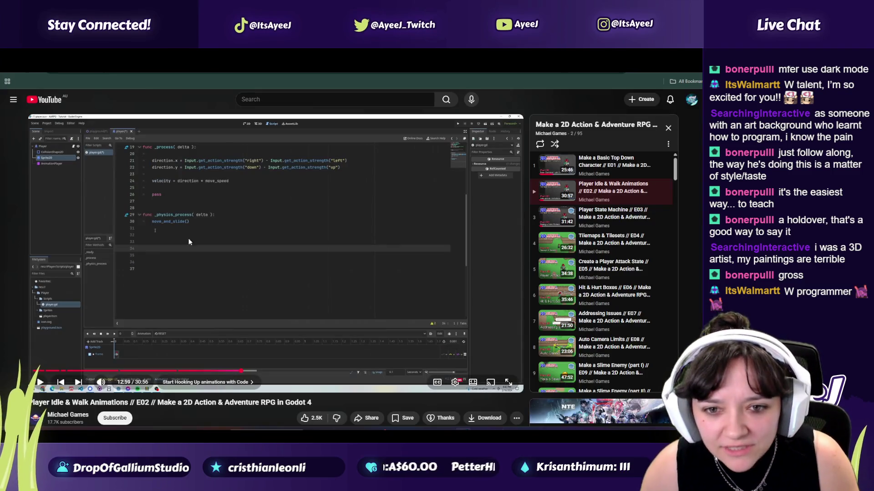
key("alt+Tab")
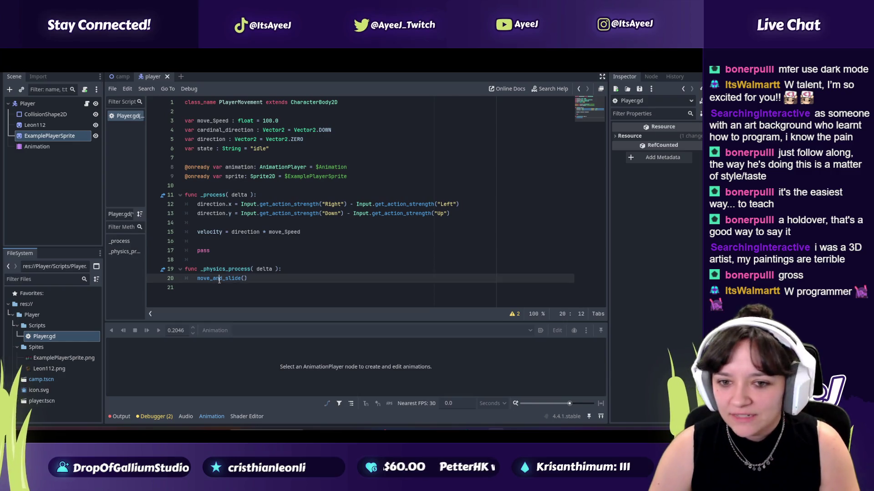
left_click(255, 283)
key("alt+Tab")
left_click(259, 255)
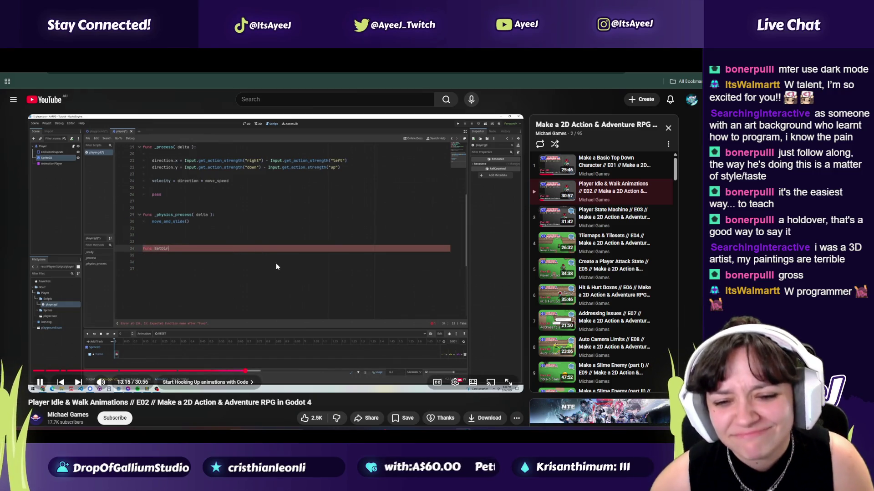
- Add a new line reading func SetDirection, fixing the typo and capitalizing the S
key("alt+Tab")
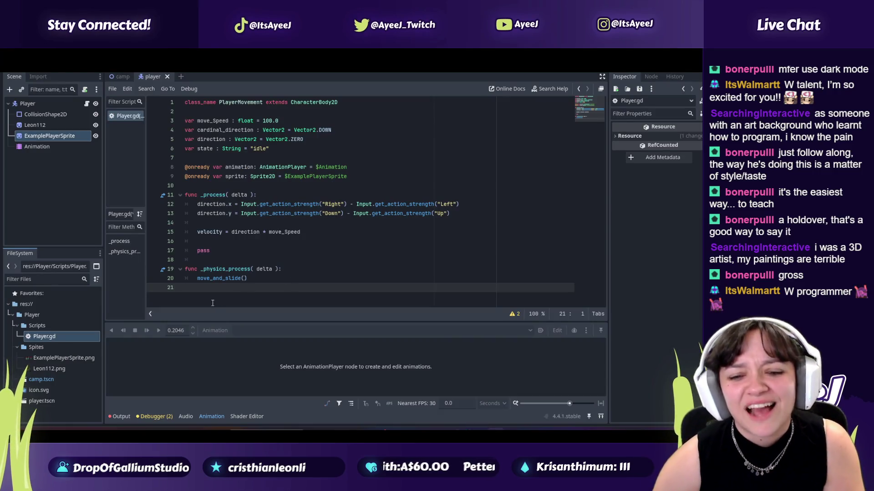
key("Return")
type("func")
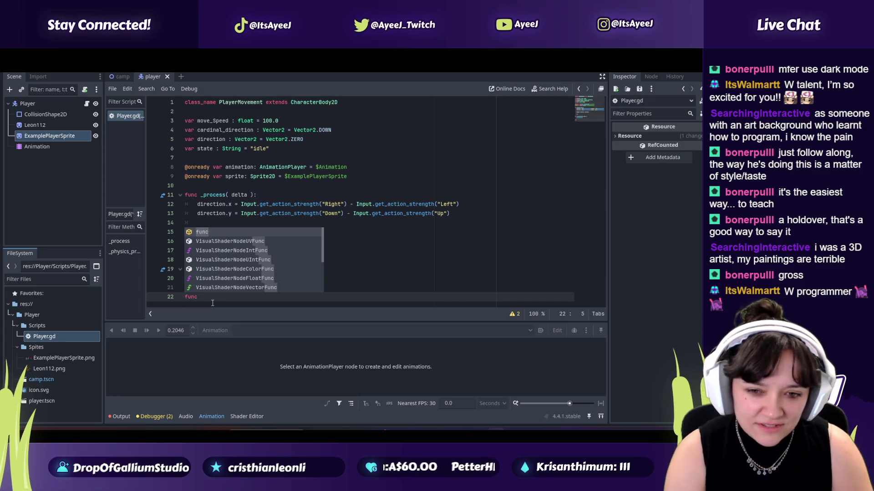
type(" Set")
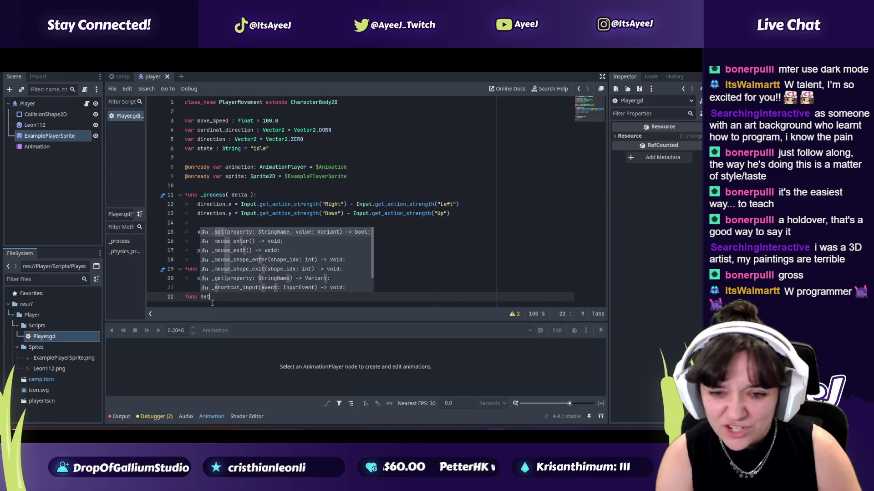
type("Du")
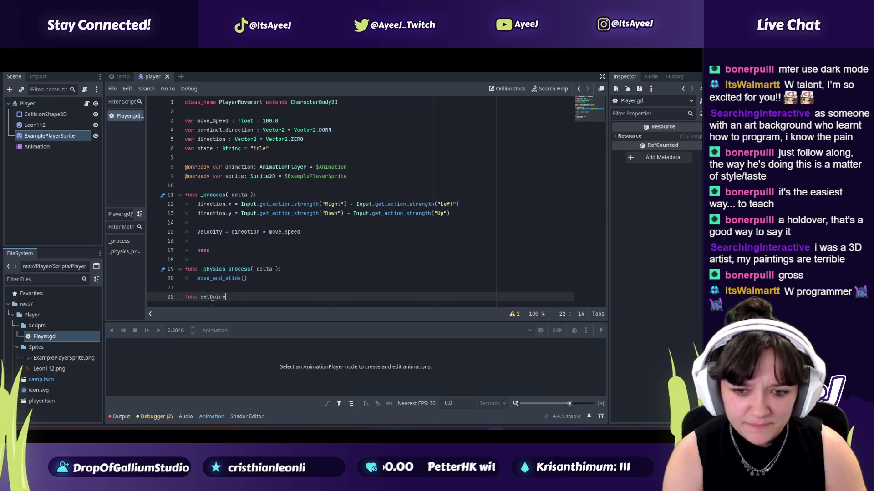
key("BackSpace")
type("irection")
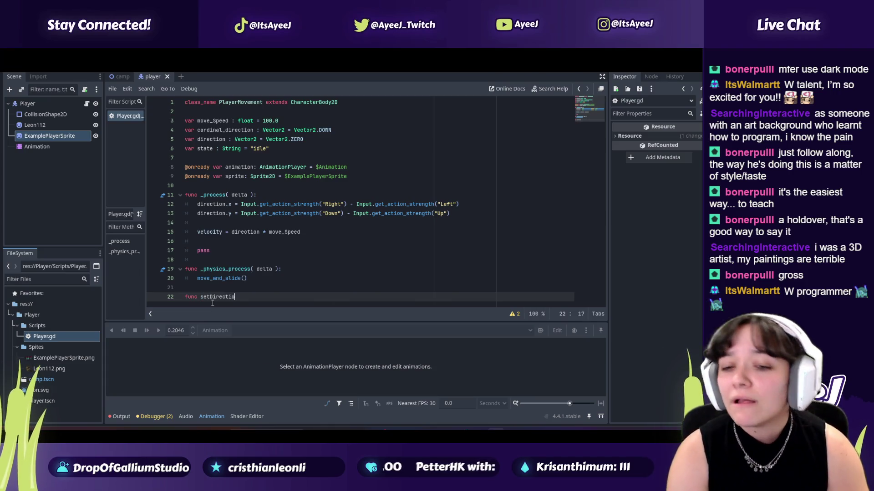
key("alt+Tab")
left_click(212, 303)
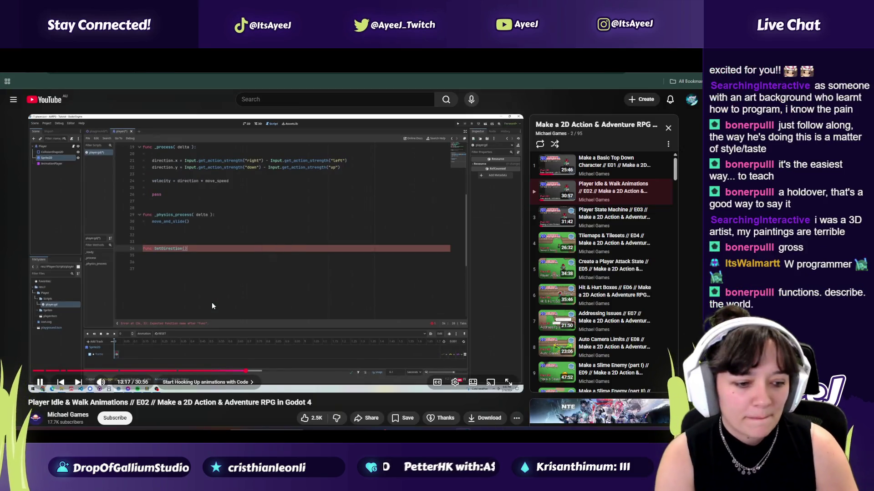
left_click(212, 303)
key("alt+Tab")
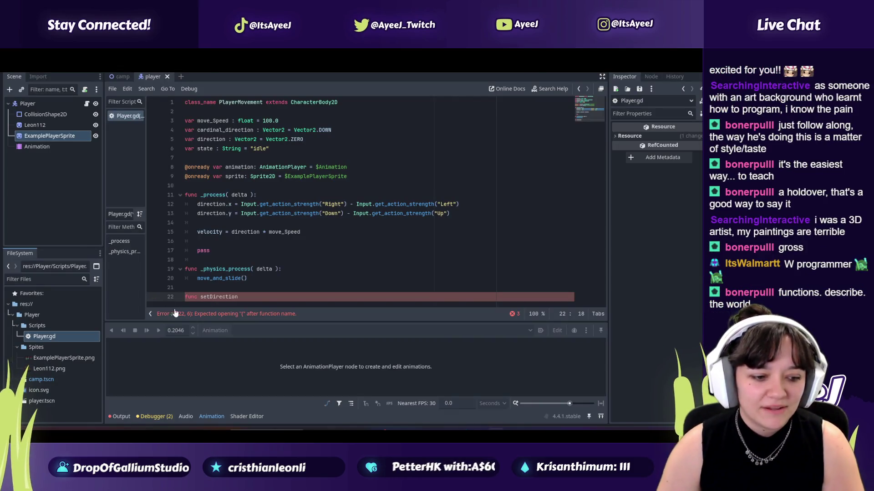
left_click(203, 297)
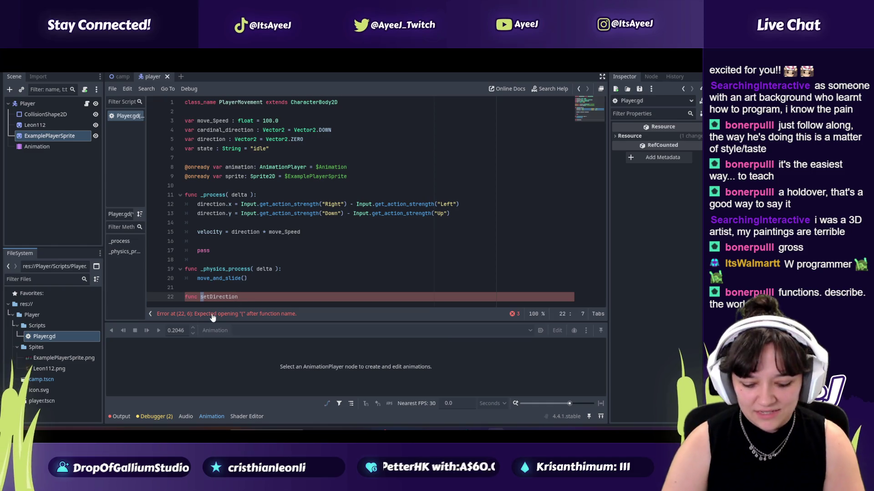
key("BackSpace")
type("S")
- Append () to SetDirection, briefly trying an -> arrow before removing it
key("alt+Tab")
left_click(261, 239)
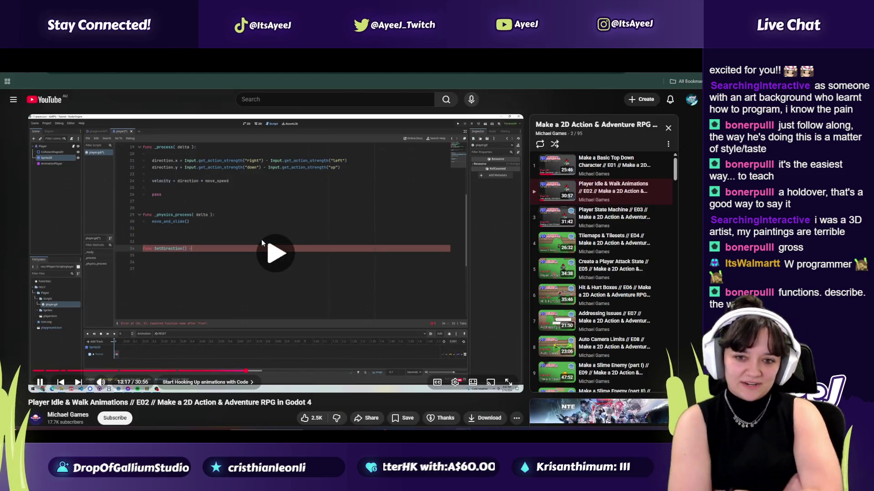
key("alt+Tab")
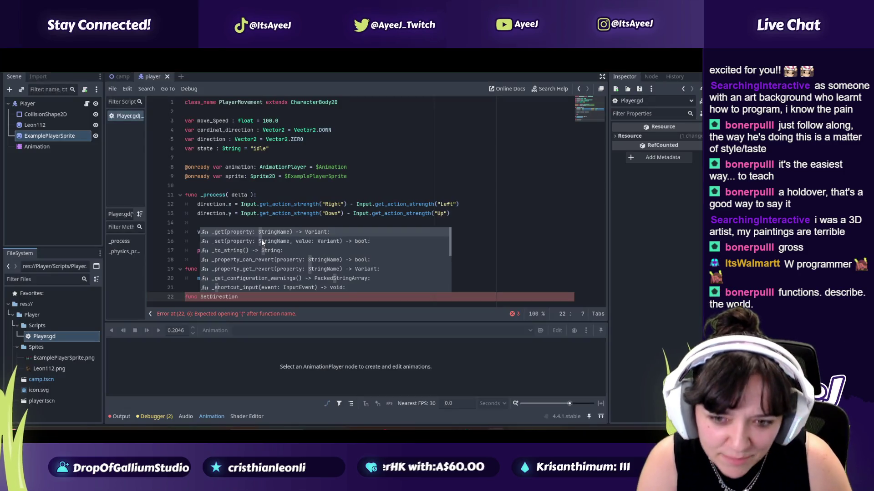
key("End")
type("()")
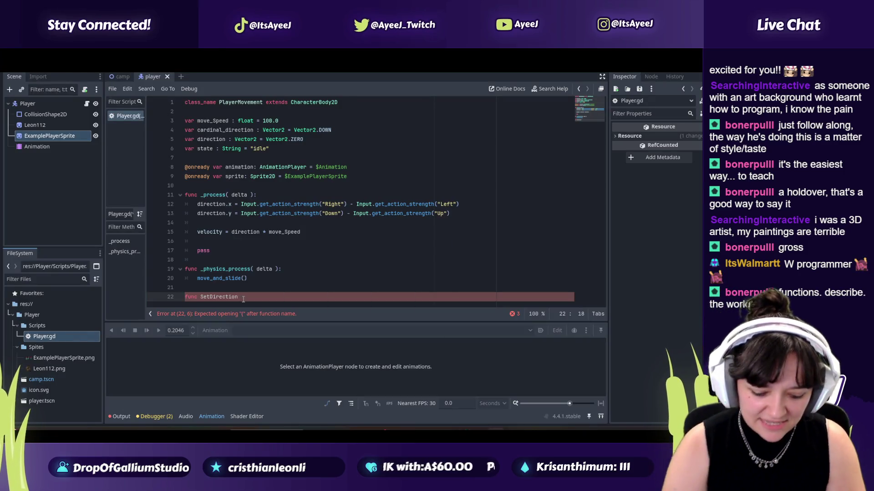
key("alt+Tab")
left_click(243, 302)
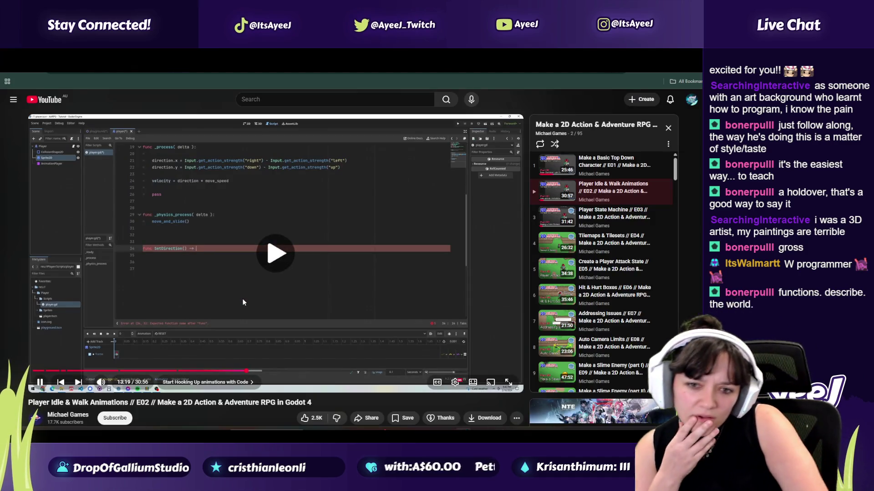
left_click(243, 303)
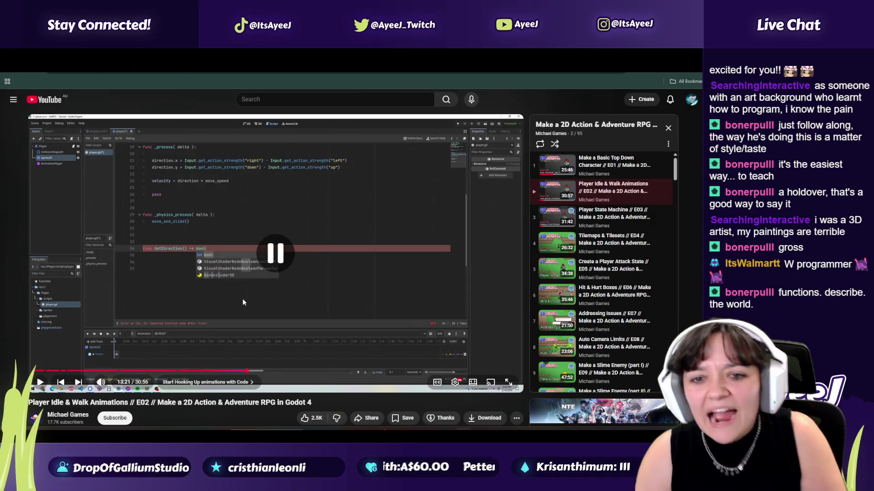
key("alt+Tab")
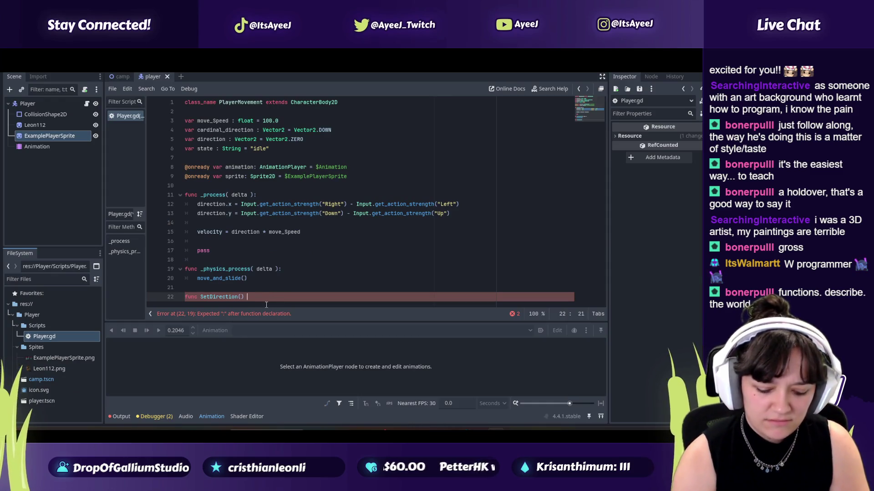
type("->")
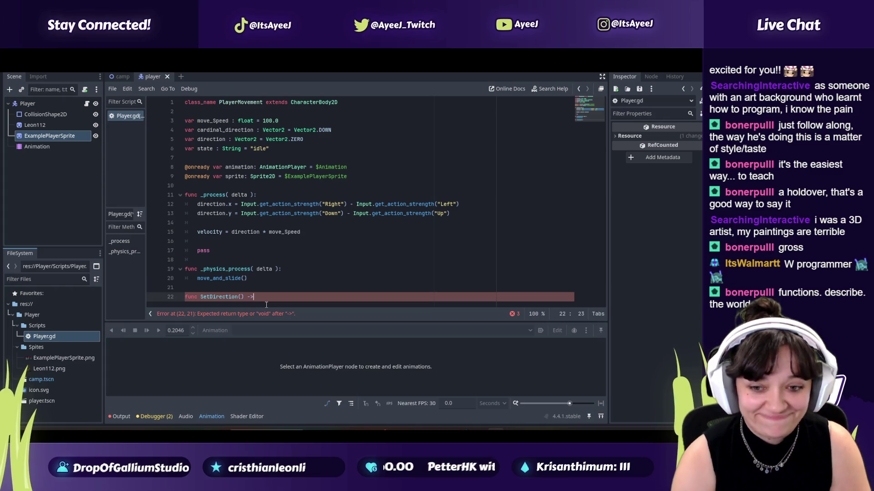
key("BackSpace")
key("BackSpace")
key("BackSpace")
- Replay the tutorial from 13:02, then type -> after SetDirection()
key("alt+Tab")
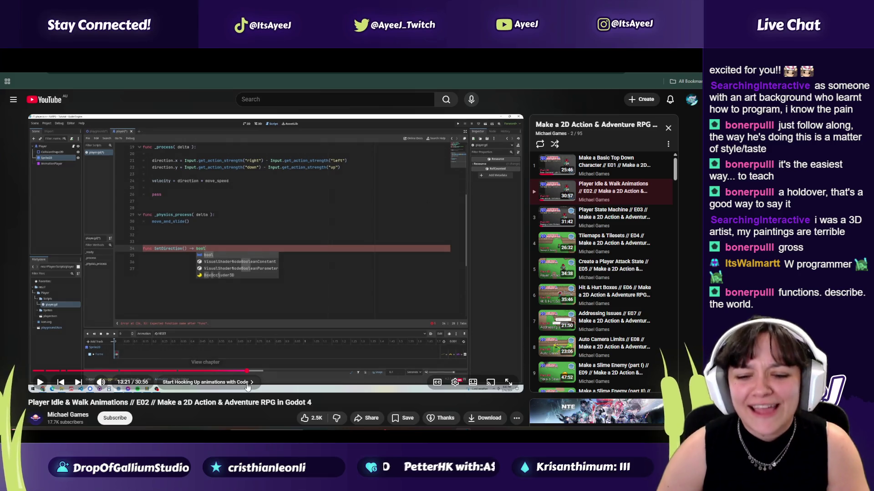
left_click_drag(246, 371, 243, 373)
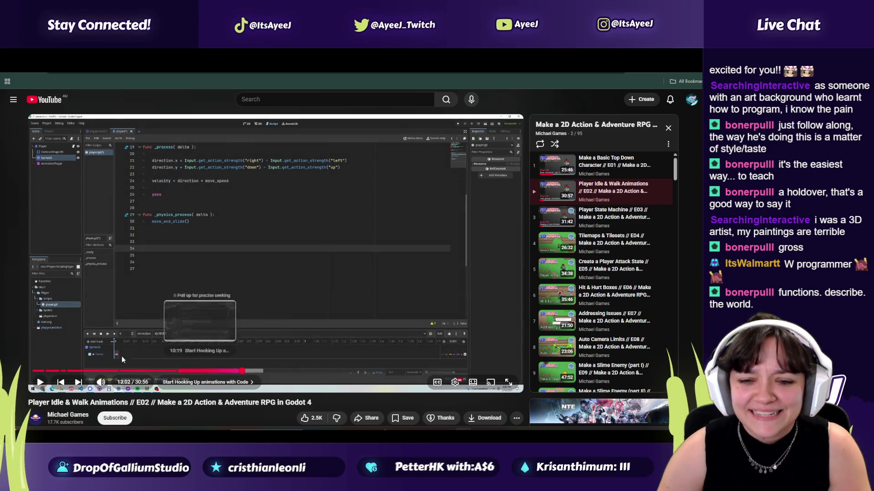
left_click(40, 383)
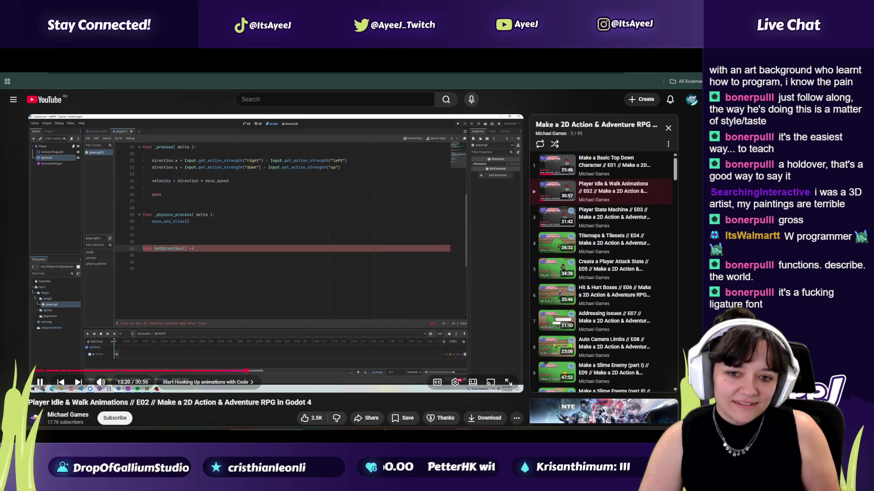
key("space")
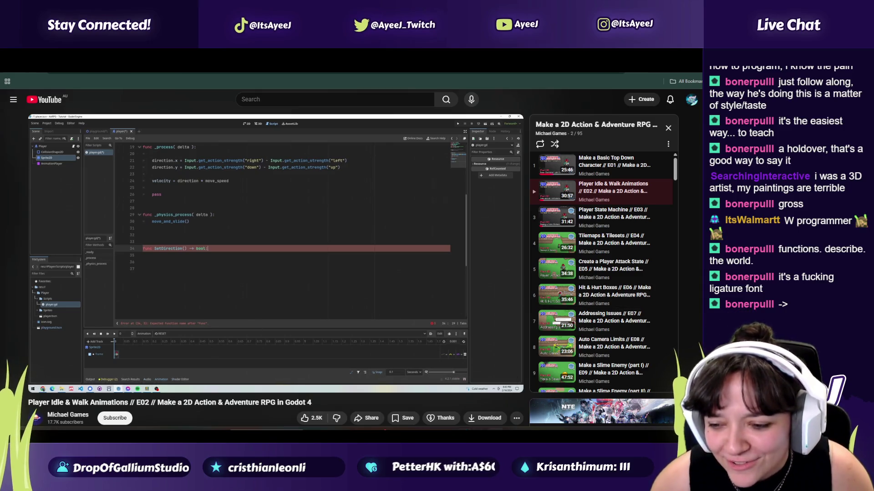
key("alt+Tab")
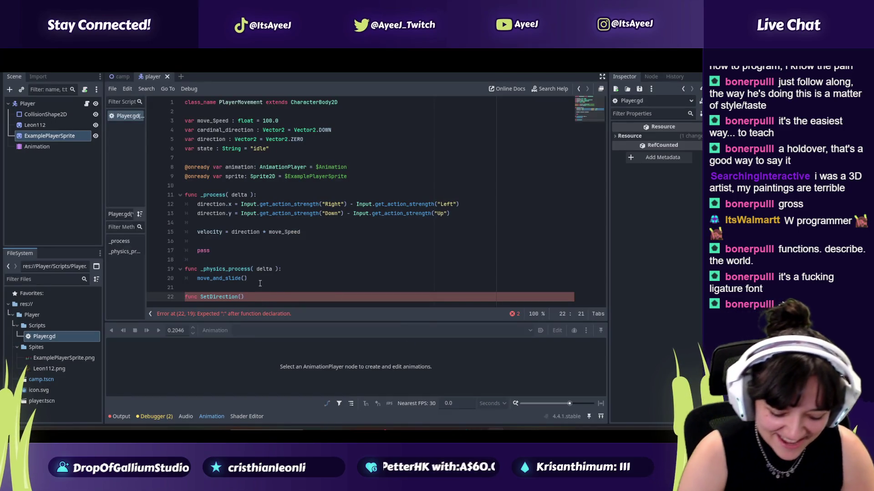
type("->")
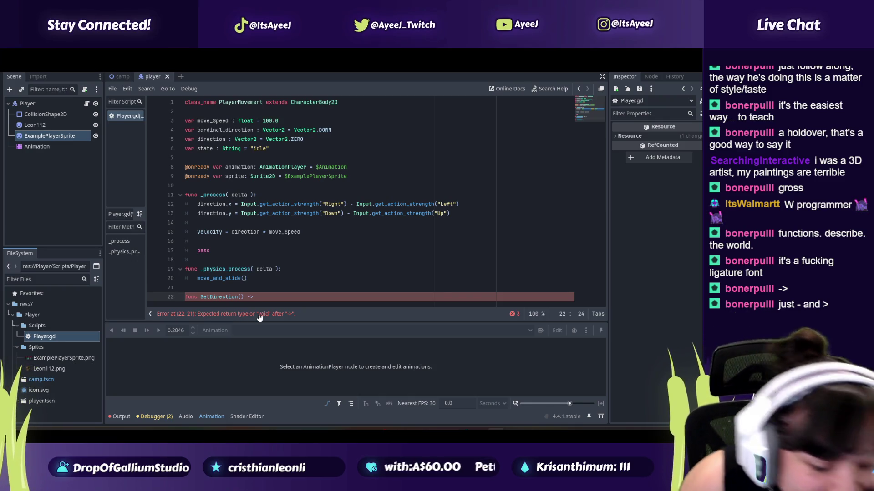
- Finish the return type with bool, comparing line 22 against the tutorial
type("bool")
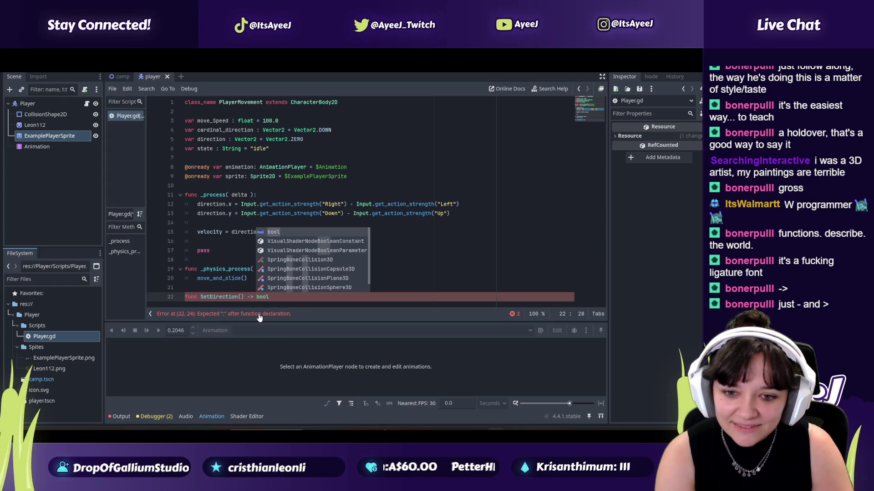
key("alt+Tab")
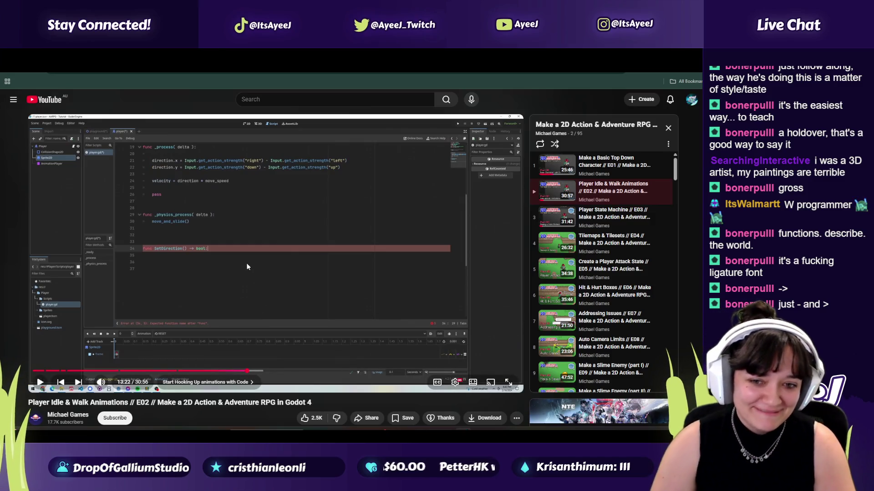
left_click(242, 265)
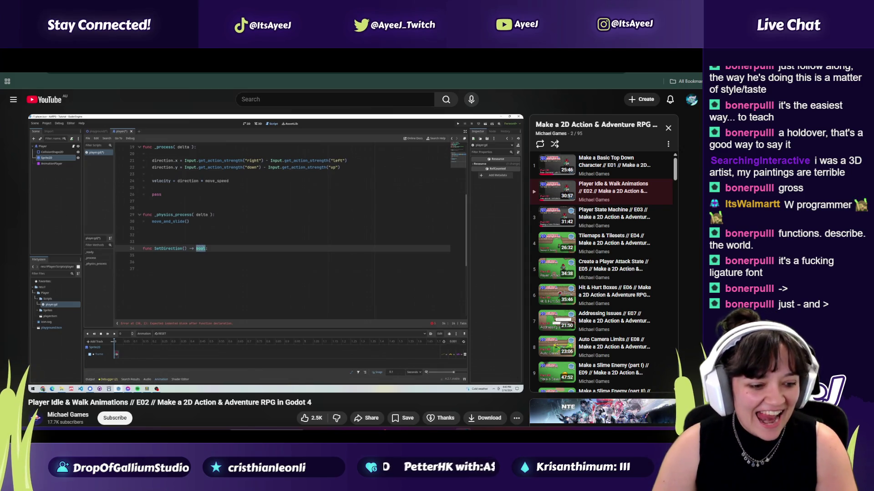
left_click(272, 271)
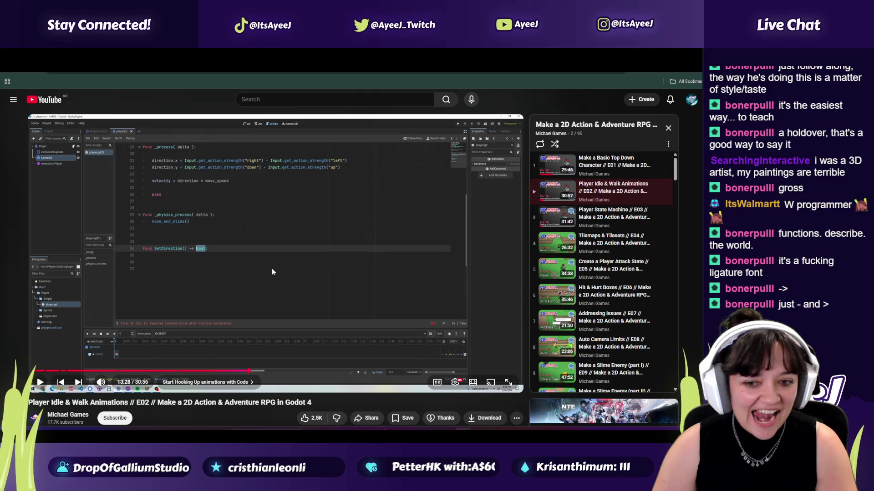
key("alt+Tab")
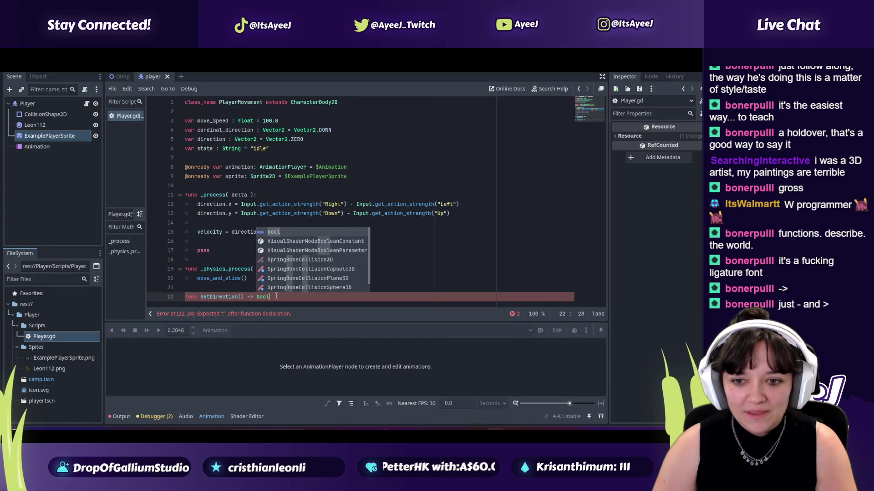
key("alt+Tab")
left_click(324, 294)
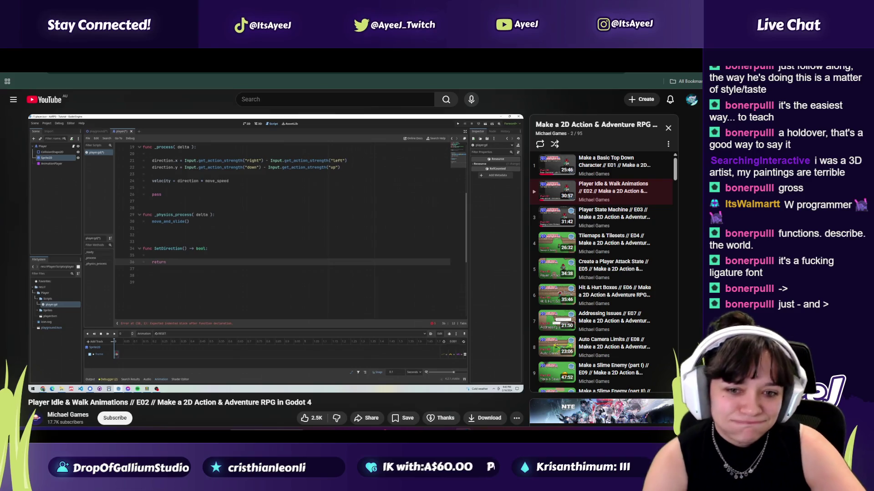
left_click(324, 294)
key("alt+Tab")
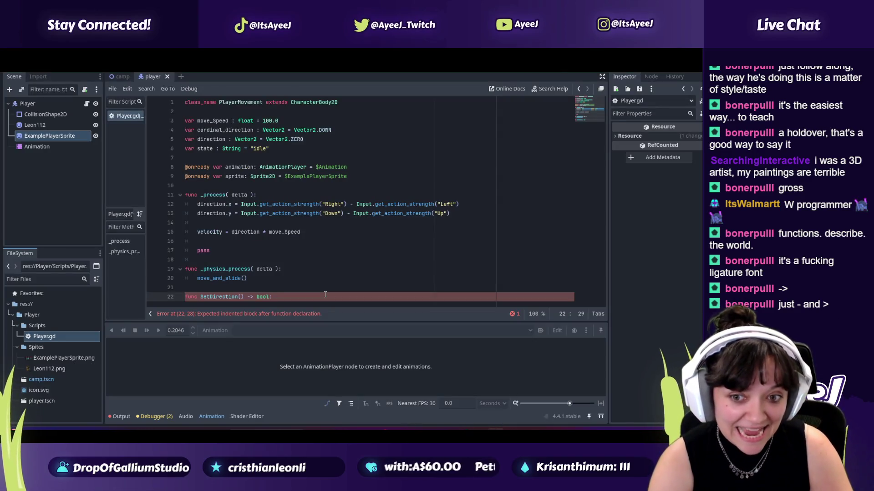
- Write 'return true' as the indented body of SetDirection, fixing the misspelled keyword
key("Return")
key("Return")
type("retruin")
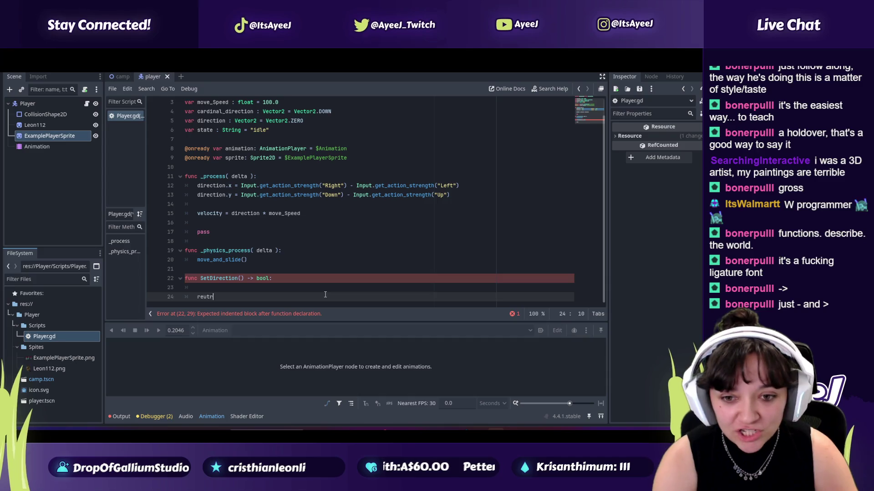
key("BackSpace")
key("BackSpace")
key("BackSpace")
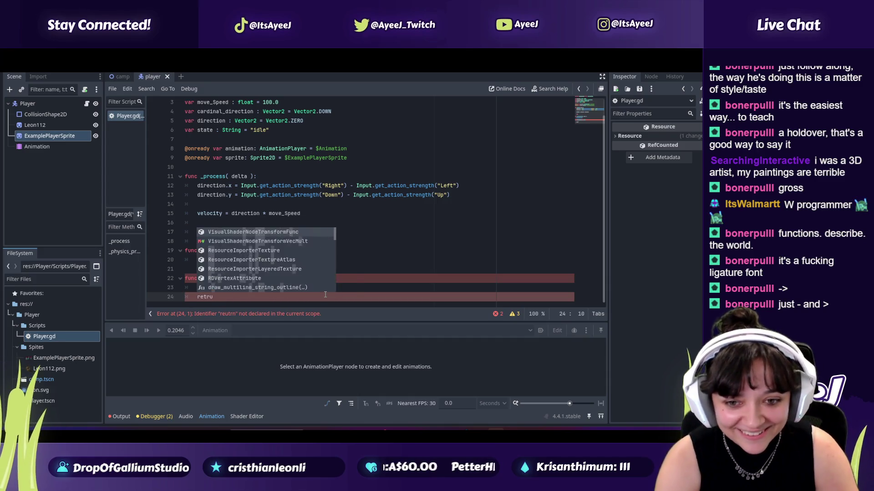
type("urn")
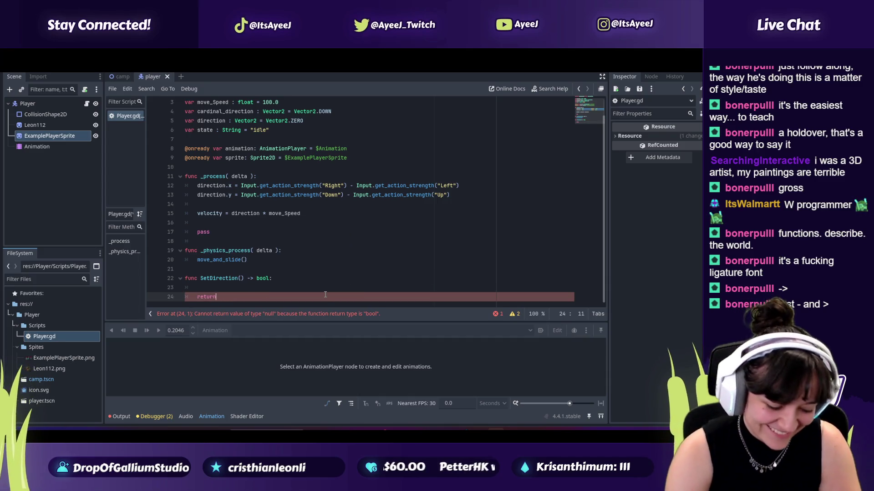
key("alt+Tab")
left_click(325, 296)
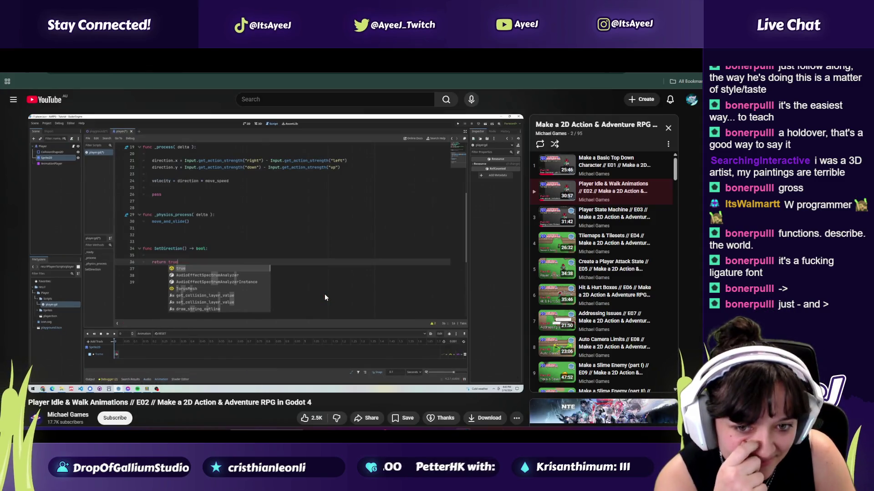
left_click(325, 297)
key("alt+Tab")
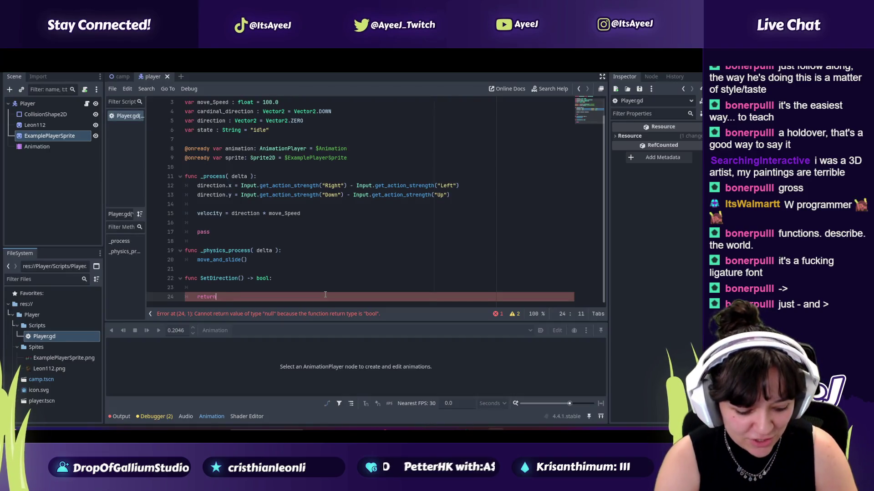
type("true")
- Watch the tutorial's next part, then start new lines below SetDirection
key("alt+Tab")
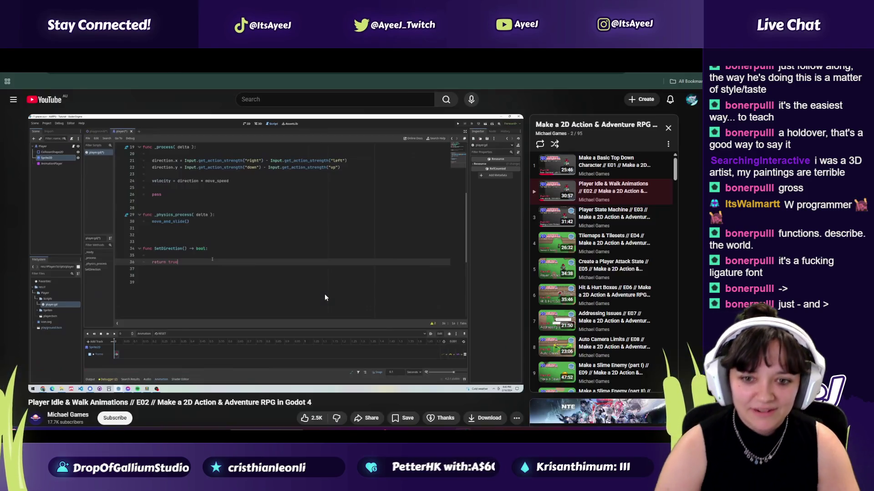
left_click(324, 304)
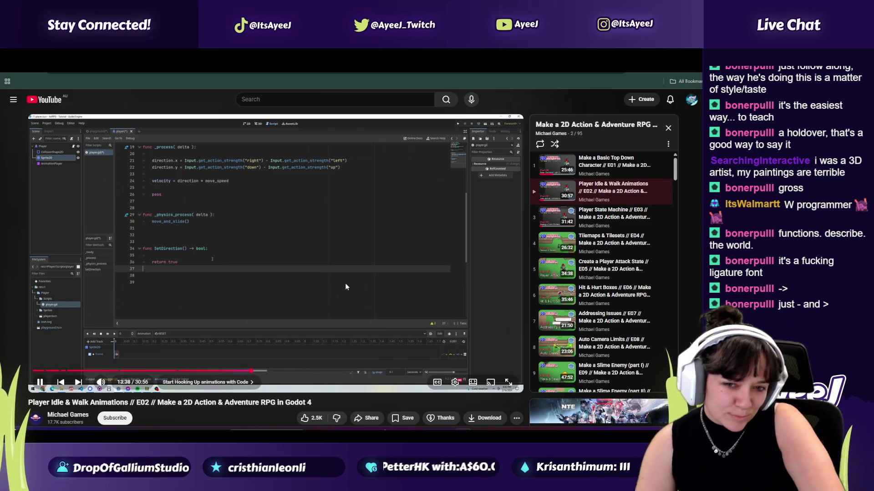
key("alt+Tab")
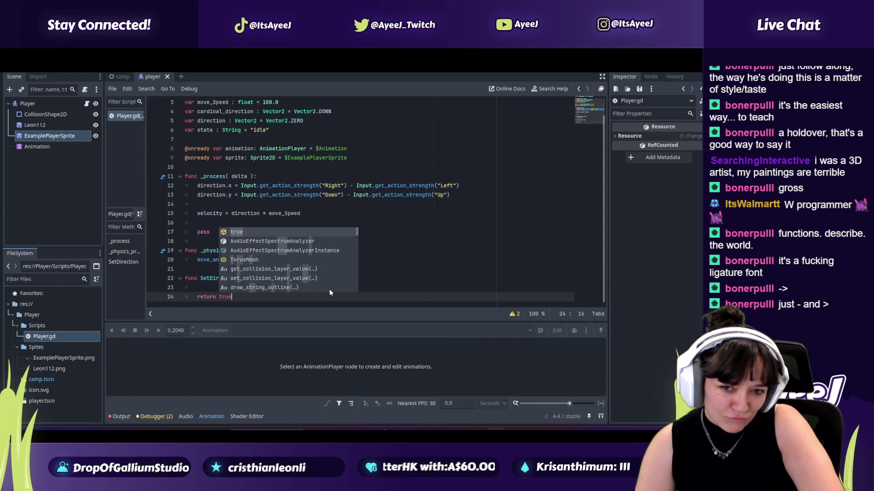
key("alt+Tab")
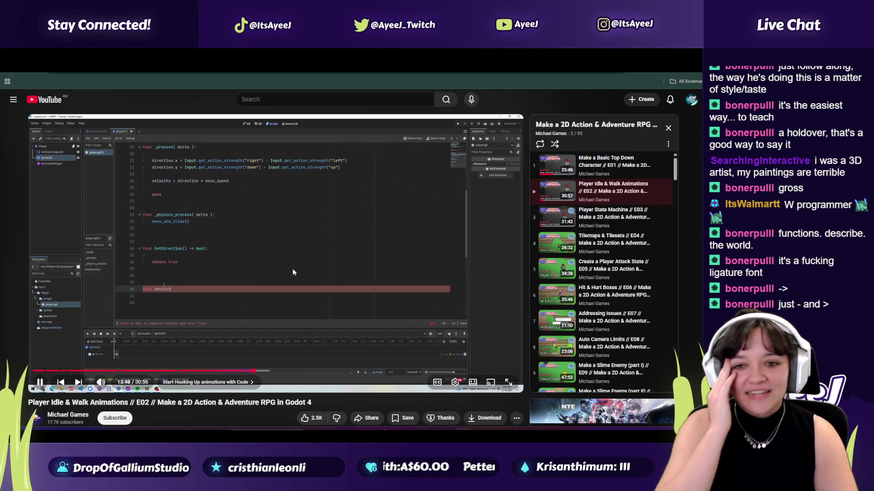
left_click(275, 266)
key("alt+Tab")
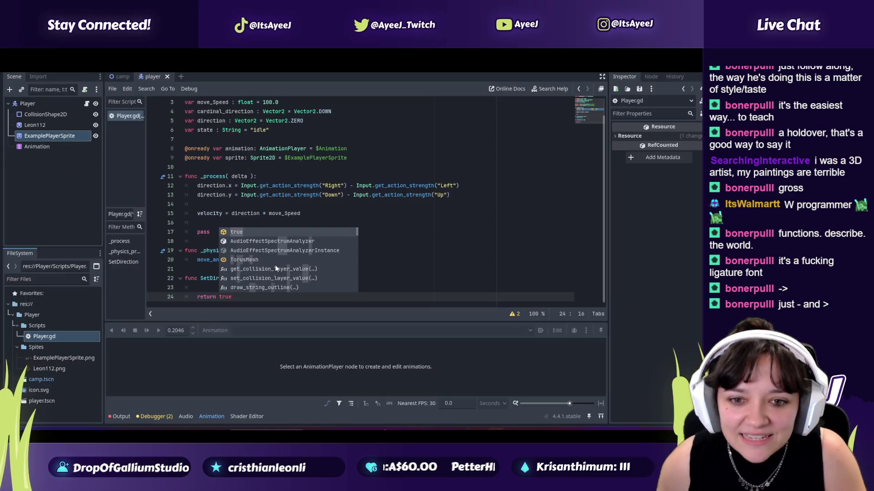
left_click(249, 221)
left_click(273, 297)
key("Return")
key("Return")
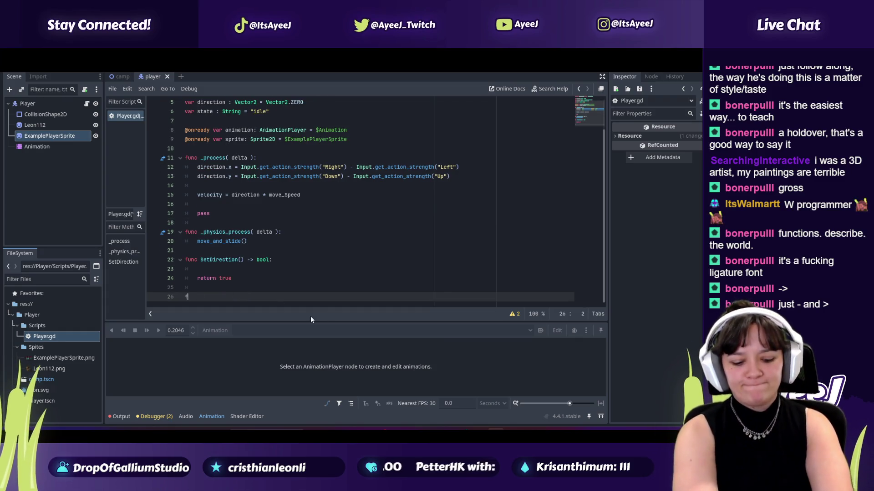
- Declare func SetState() -> bool below SetDirection, checking the return type in the tutorial
type("func ")
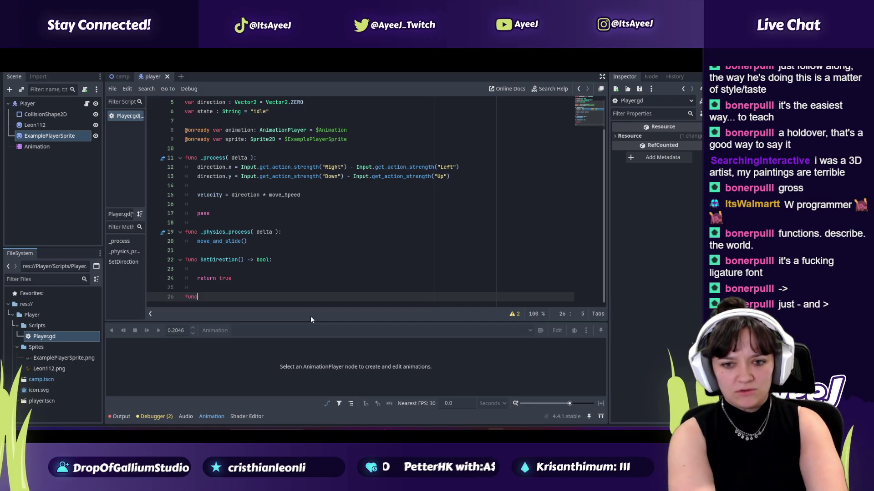
type("Set")
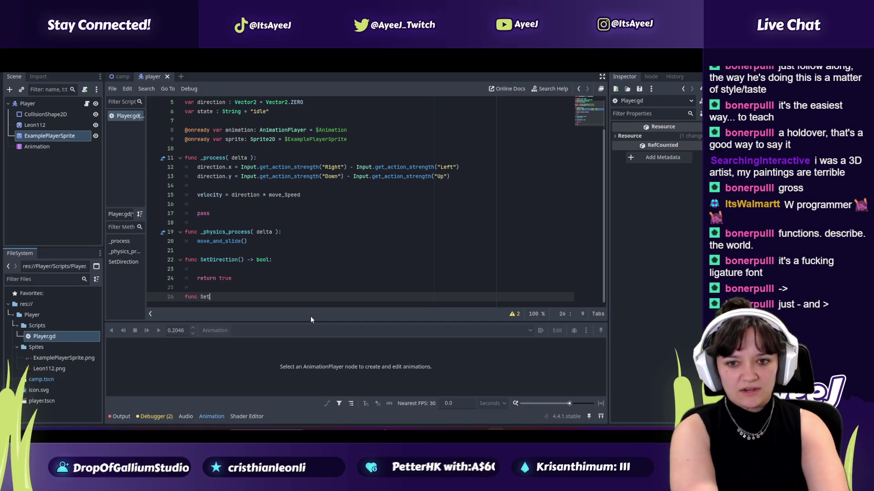
type("State")
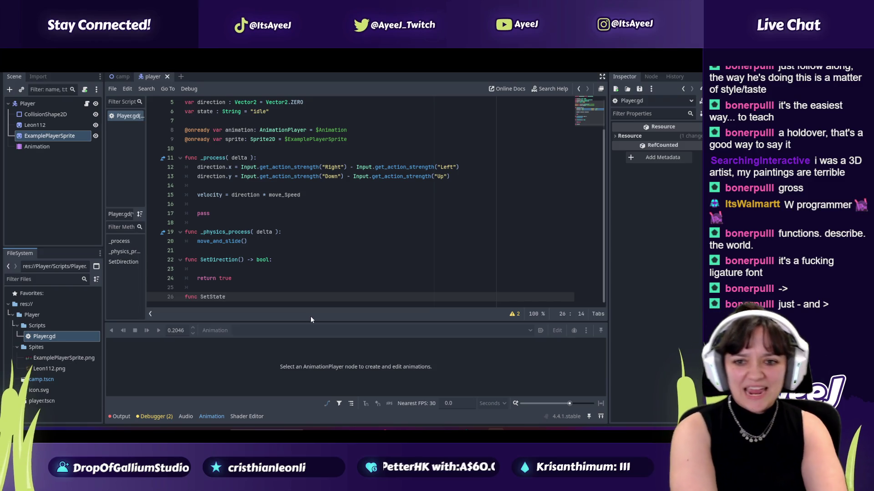
key("alt+Tab")
key("space")
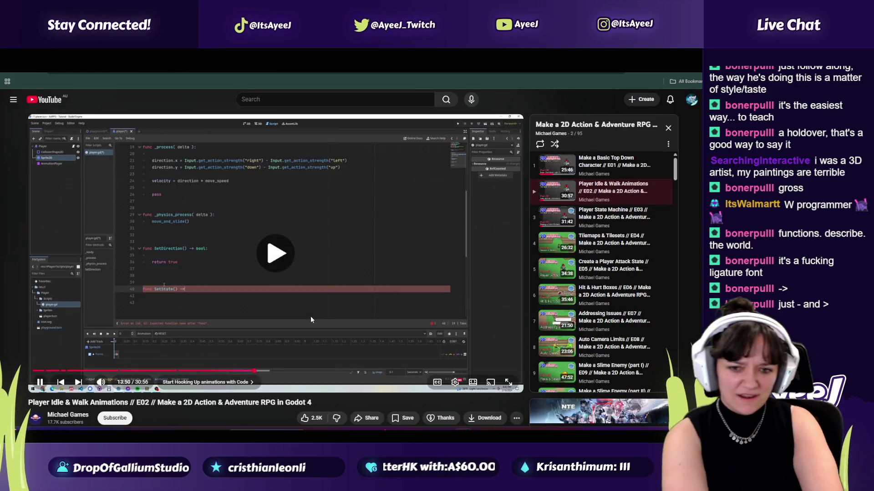
key("space")
key("alt+Tab")
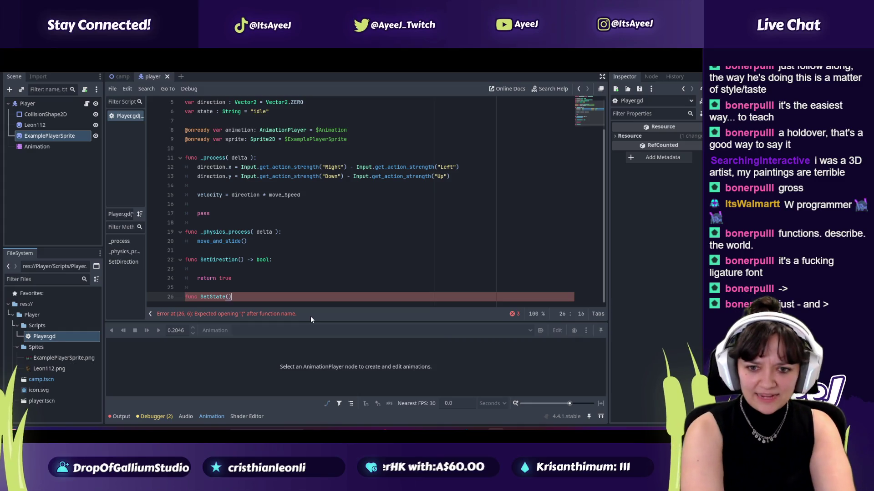
type(" ->")
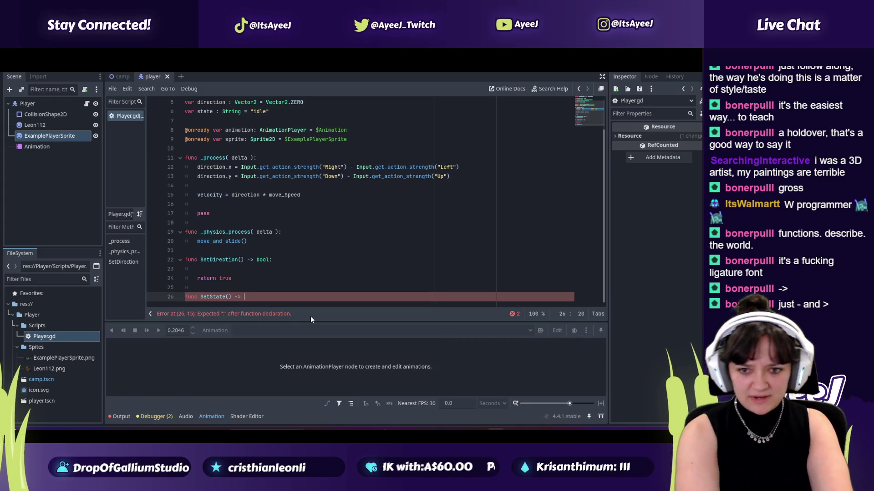
key("alt+Tab")
key("space")
key("alt+Tab")
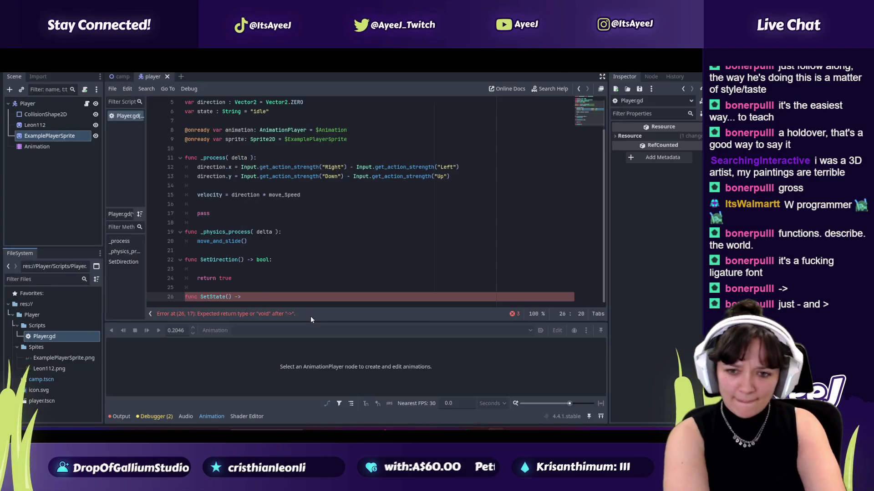
type("bool")
key("Return")
key("Return")
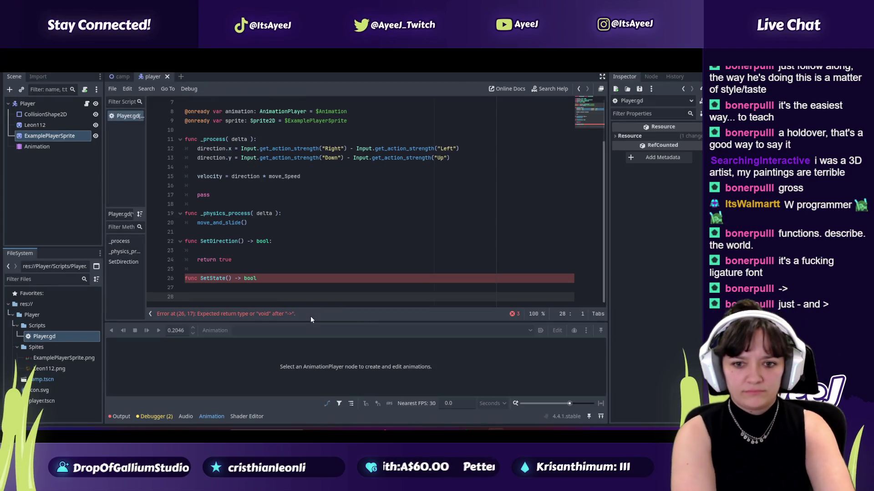
- Give SetState a return true body using autocomplete, then open new lines below it
type("rue")
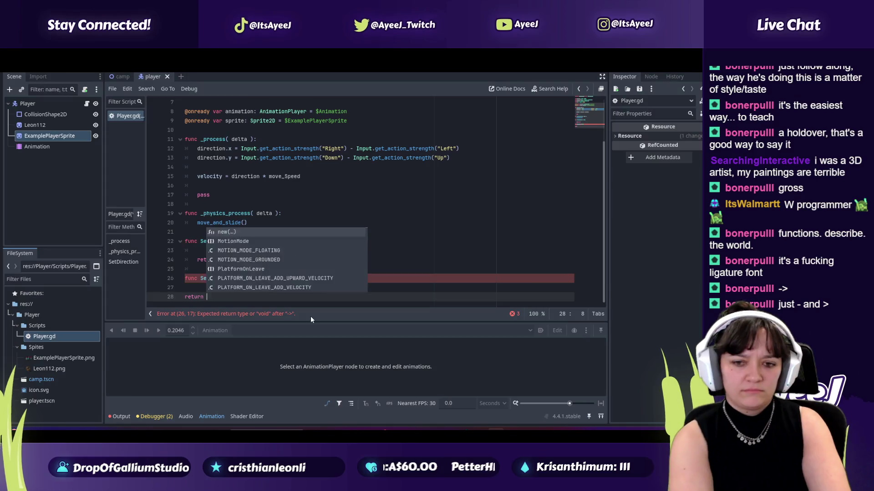
key("alt+Tab")
key("space")
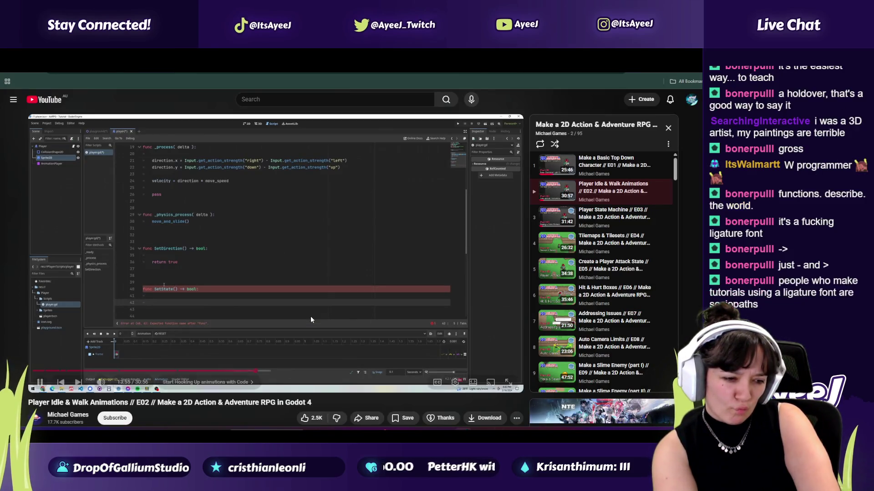
key("space")
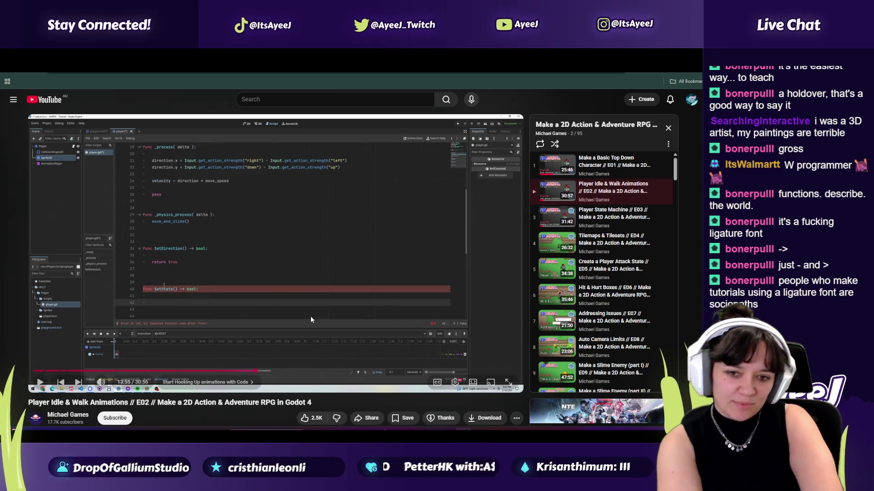
key("space")
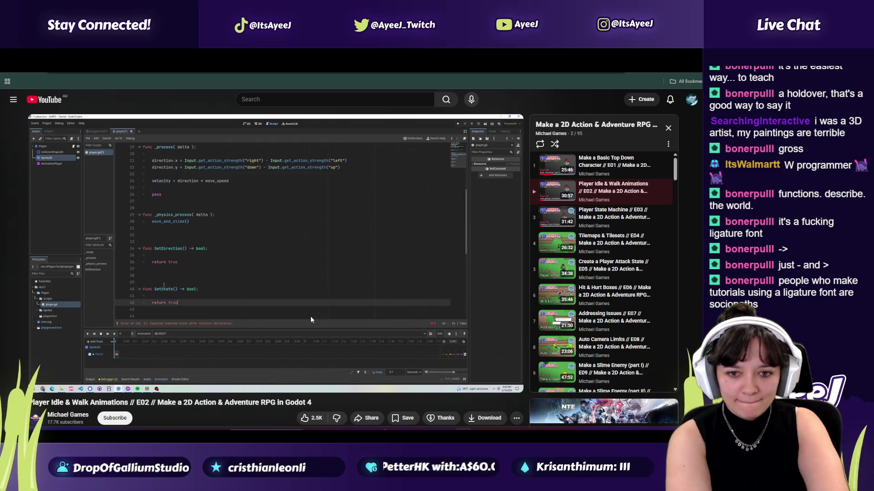
key("alt+Tab")
type("tr")
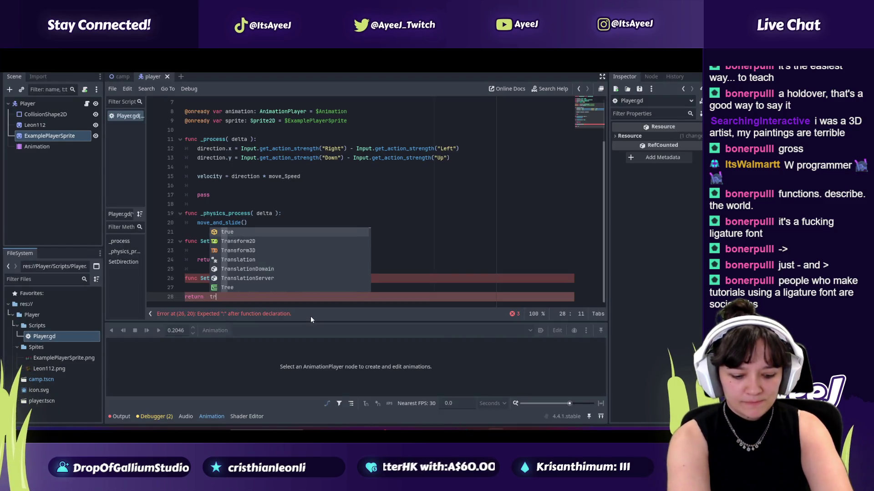
key("Return")
key("alt+Tab")
key("alt+Tab")
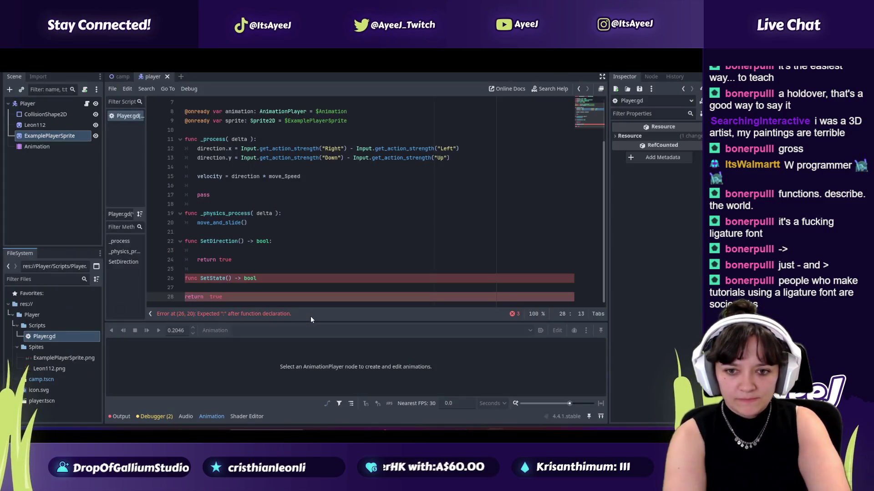
key("BackSpace")
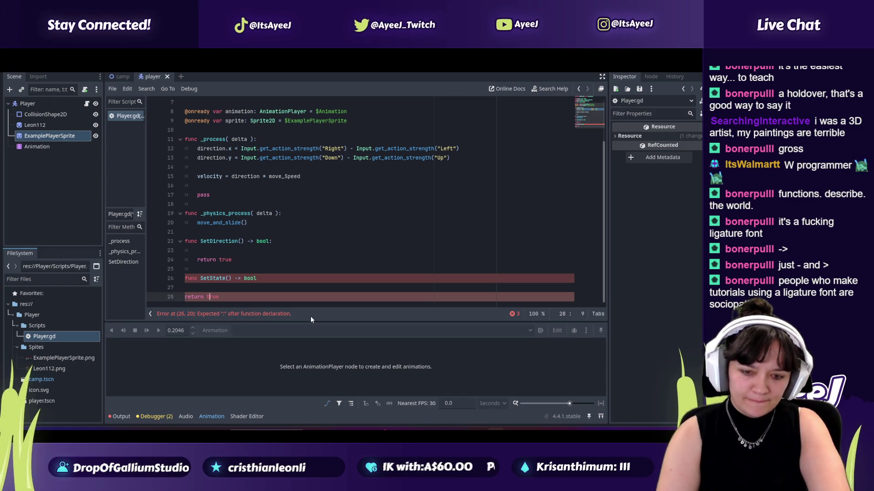
key("Return")
key("Return")
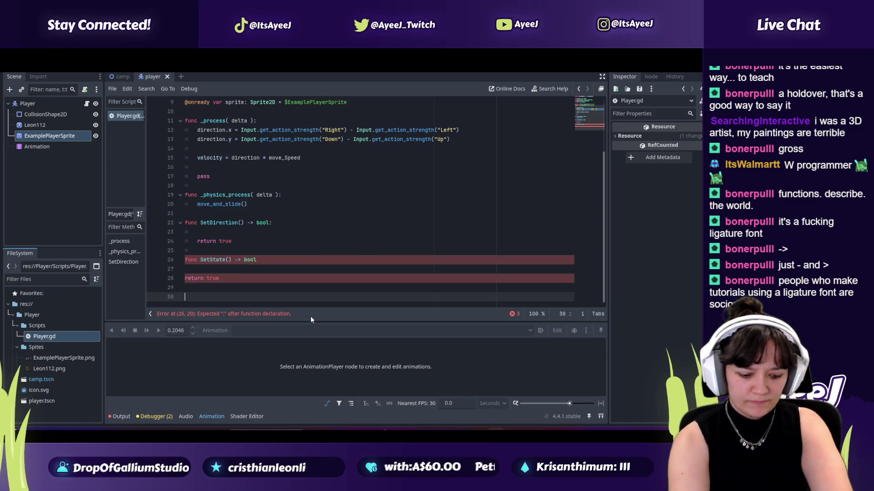
- Write func UpdateAnimation() -> void: on line 30, matching the tutorial's signature
type("func")
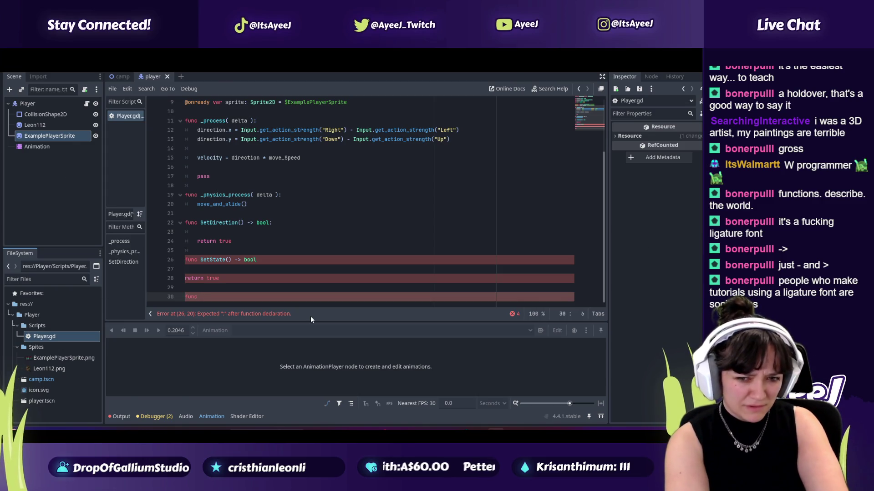
key("alt+Tab")
key("alt+Tab")
type("YU")
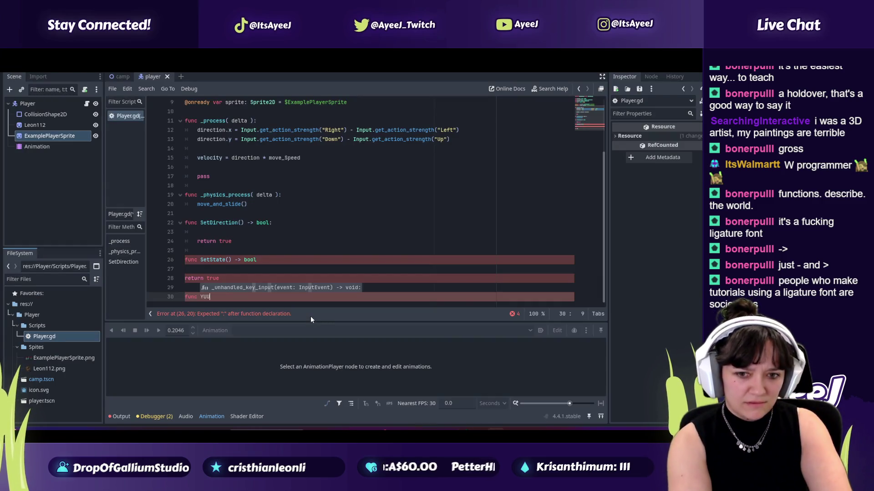
key("BackSpace")
key("BackSpace")
type("UpdateA")
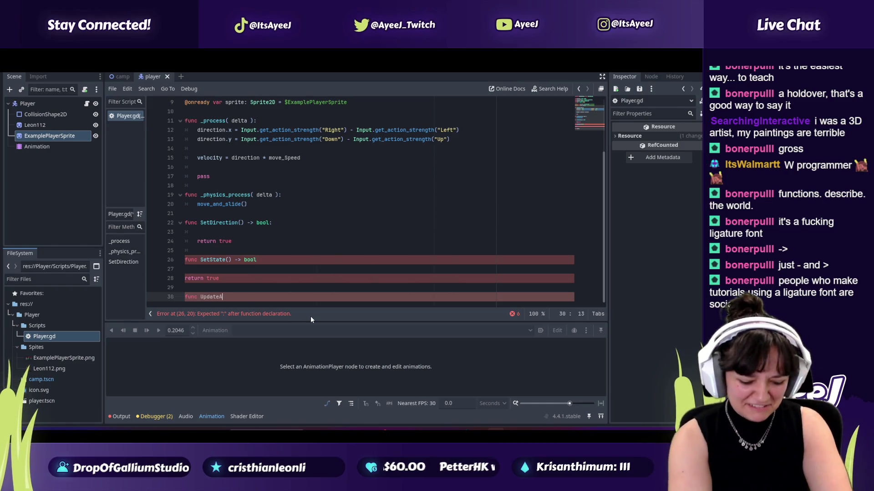
type("nimation(")
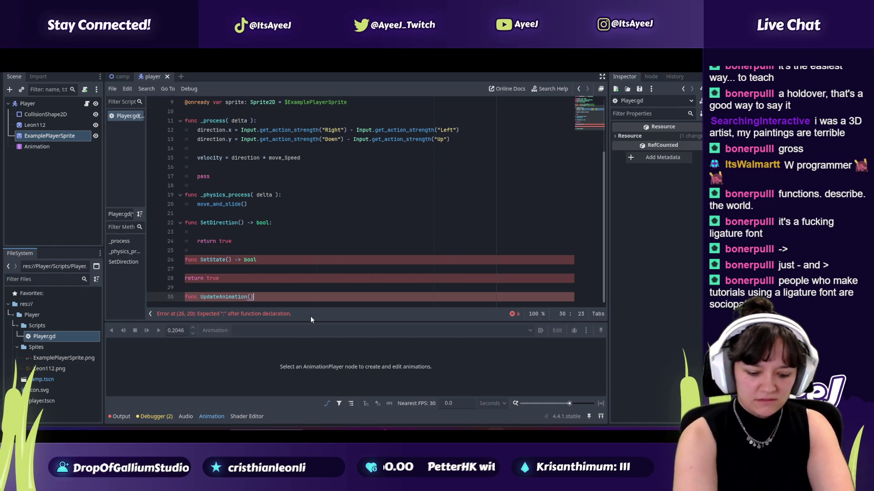
key("alt+Tab")
key("alt+Tab")
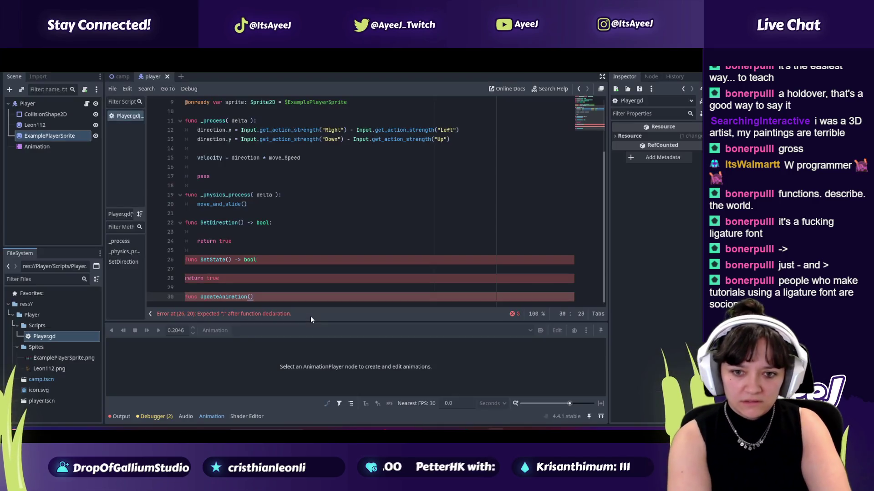
type("void:")
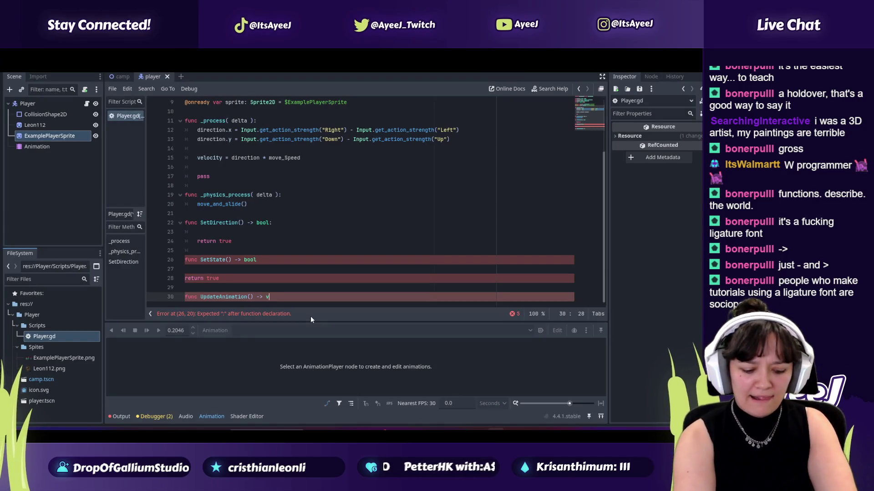
key("Up")
key("Up")
key("Up")
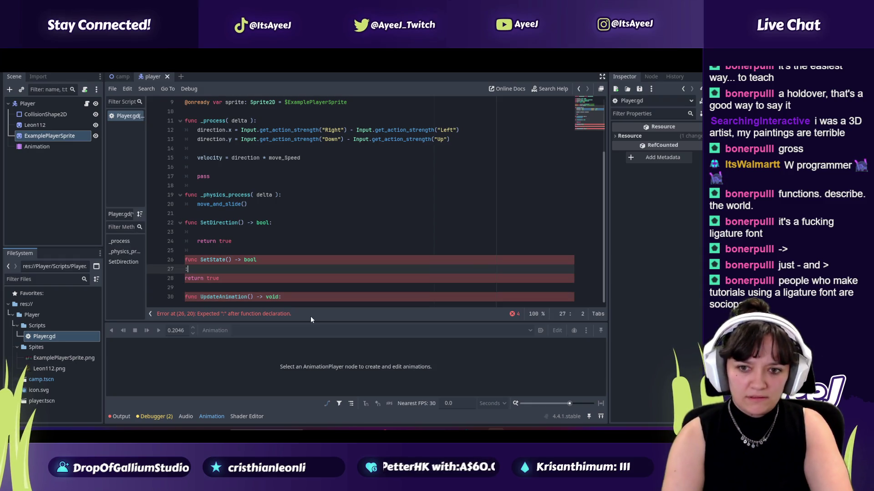
key("alt+Tab")
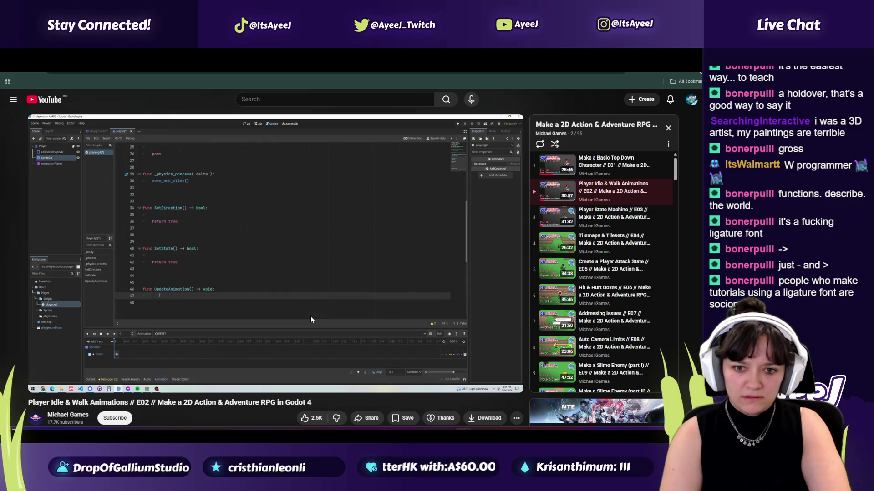
- Remove the stray colon and indent return true into SetState's body on line 27
key("alt+Tab")
key("alt+Tab")
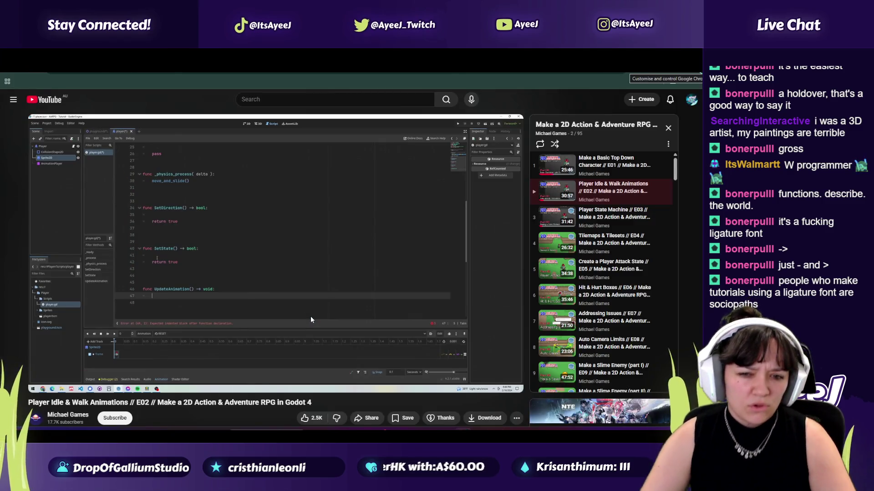
left_click(312, 310)
key("alt+Tab")
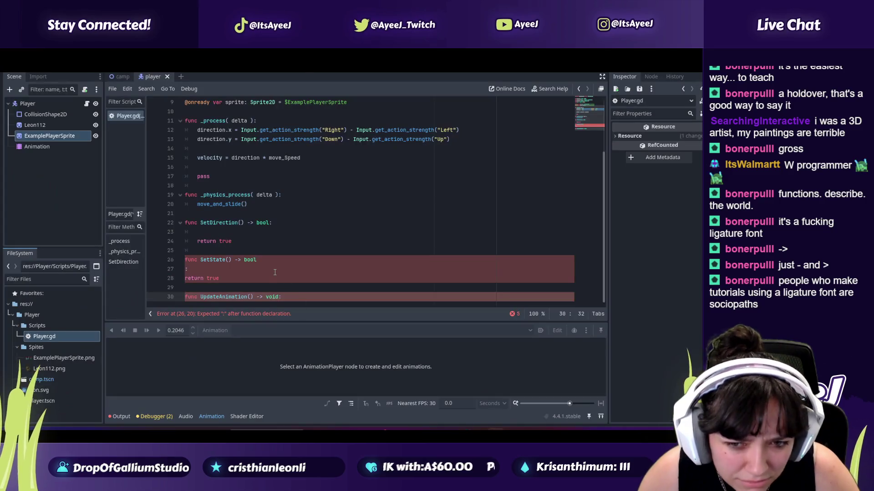
left_click(258, 260)
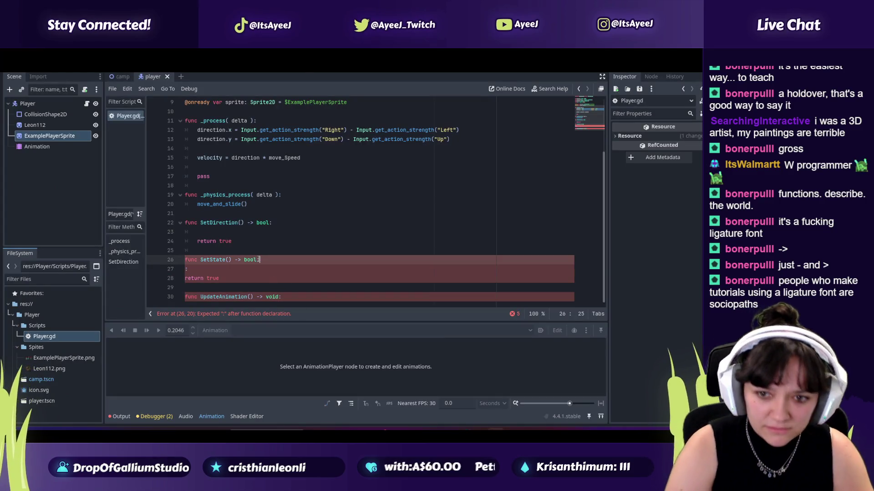
type(":")
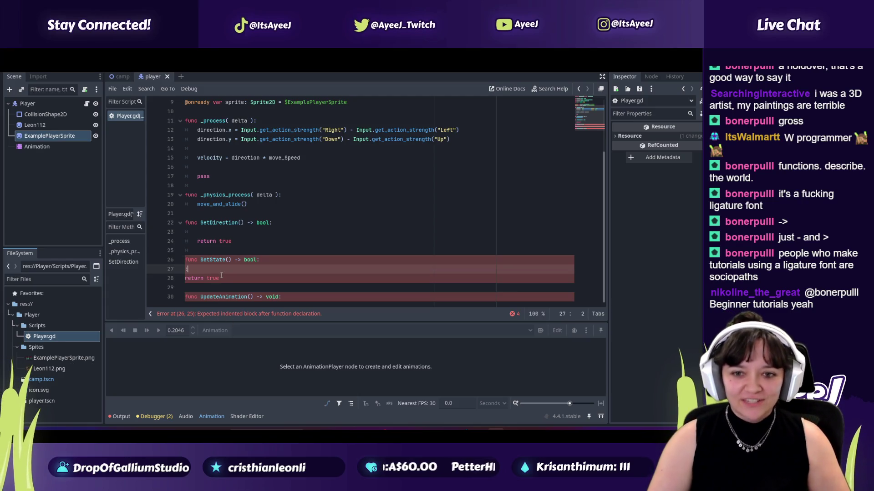
key("Delete")
key("Delete")
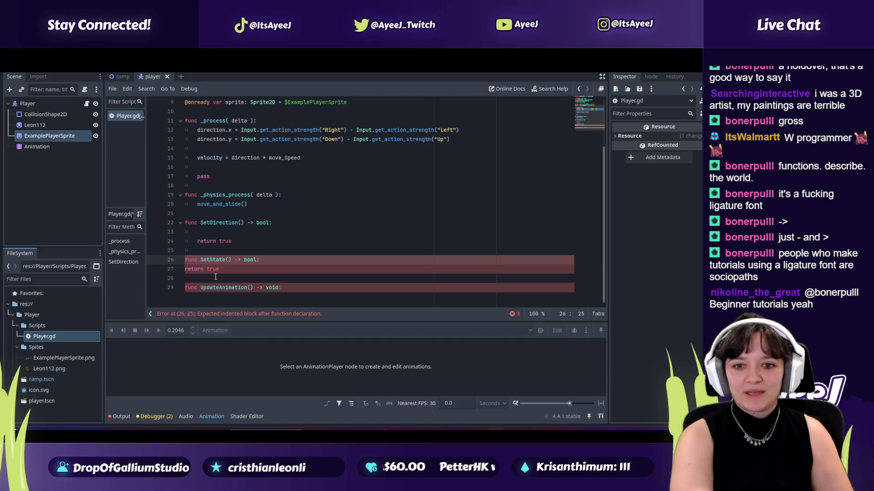
left_click(187, 271)
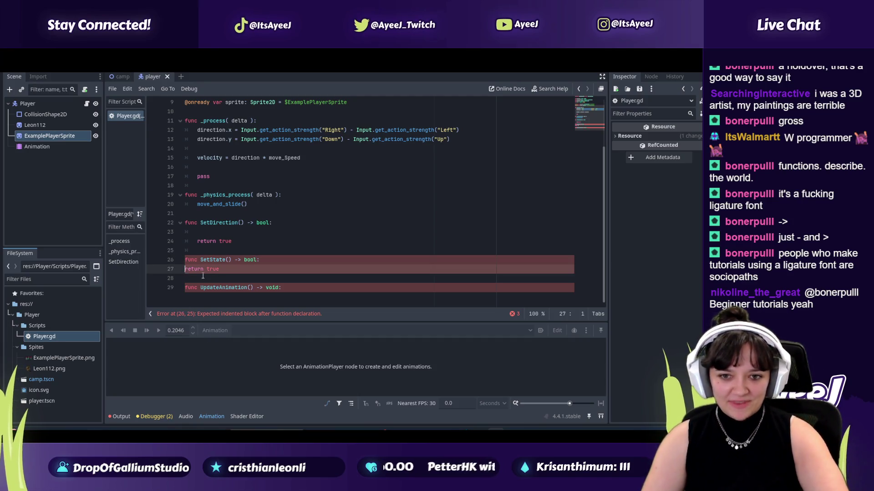
key("Tab")
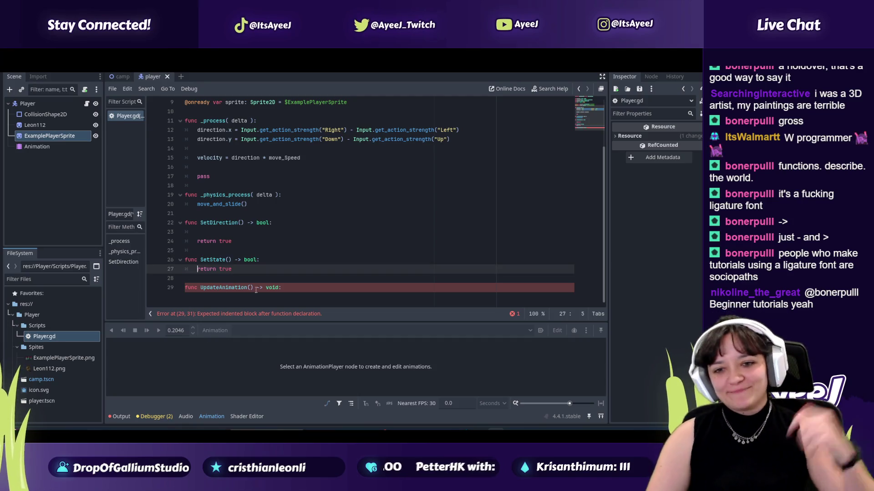
left_click(294, 290)
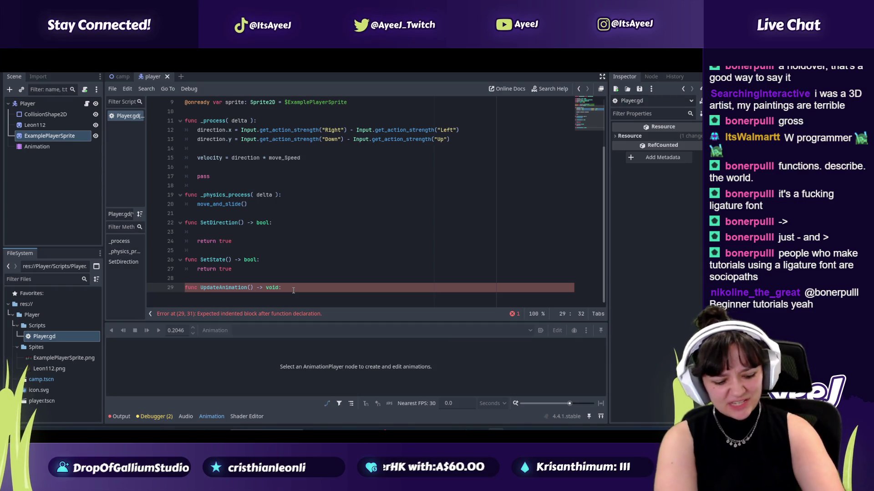
key("alt+Tab")
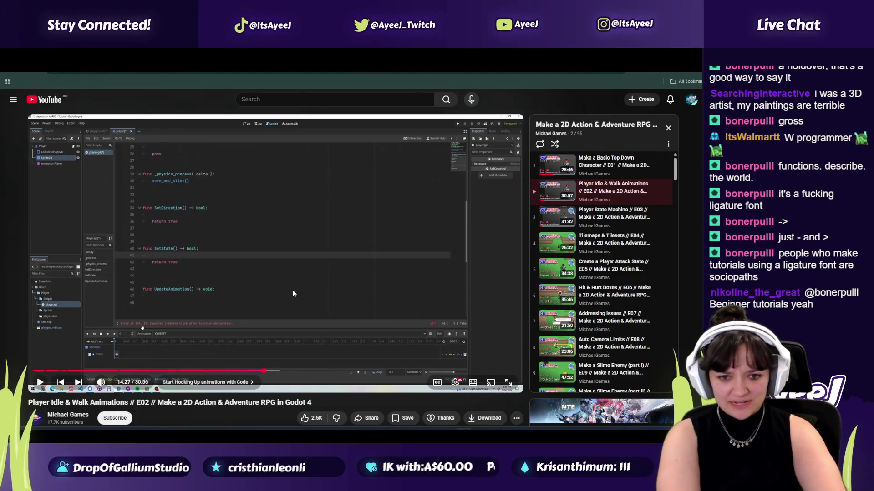
- Play the tutorial to 14:39, where its UpdateAnimation body begins, comparing with Player.gd
left_click(271, 266)
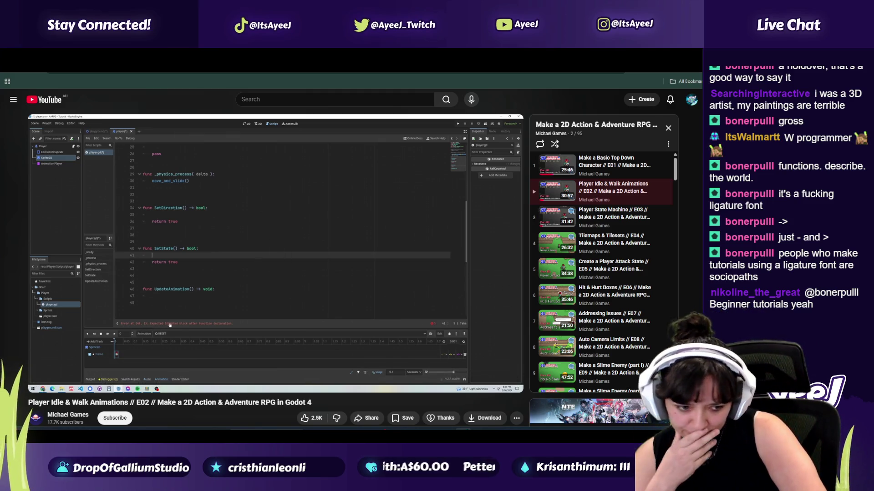
left_click(308, 244)
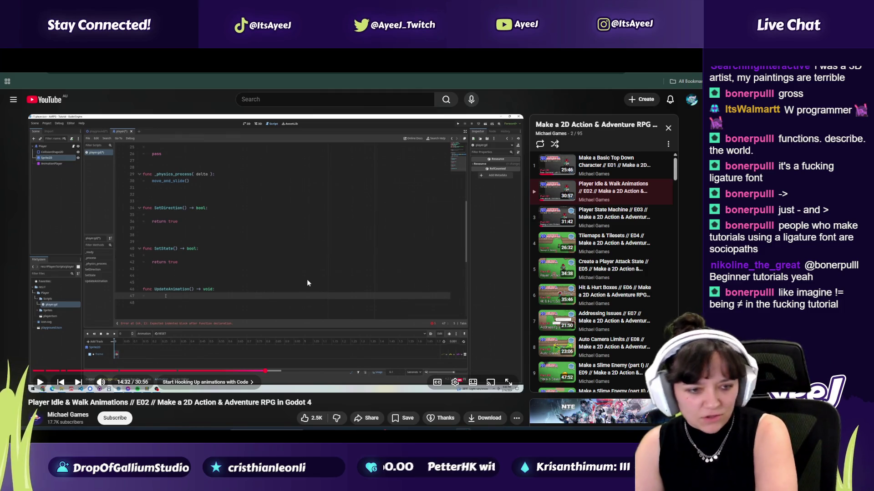
left_click(272, 317)
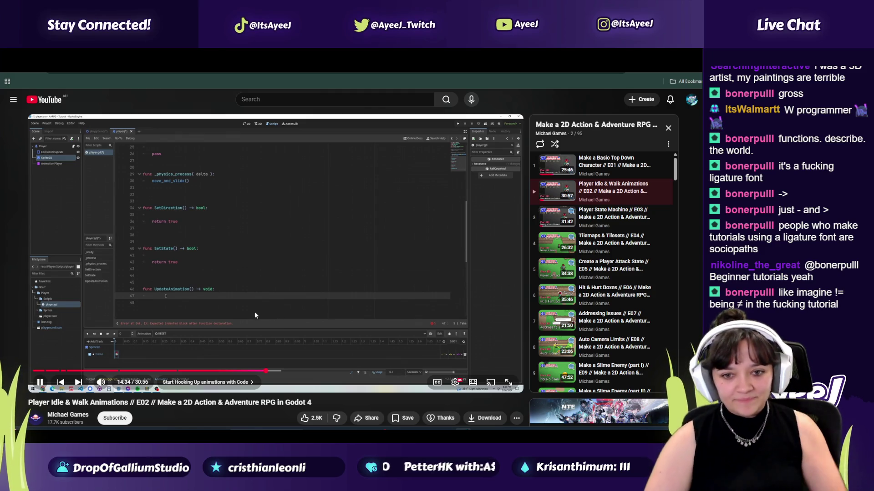
left_click(254, 315)
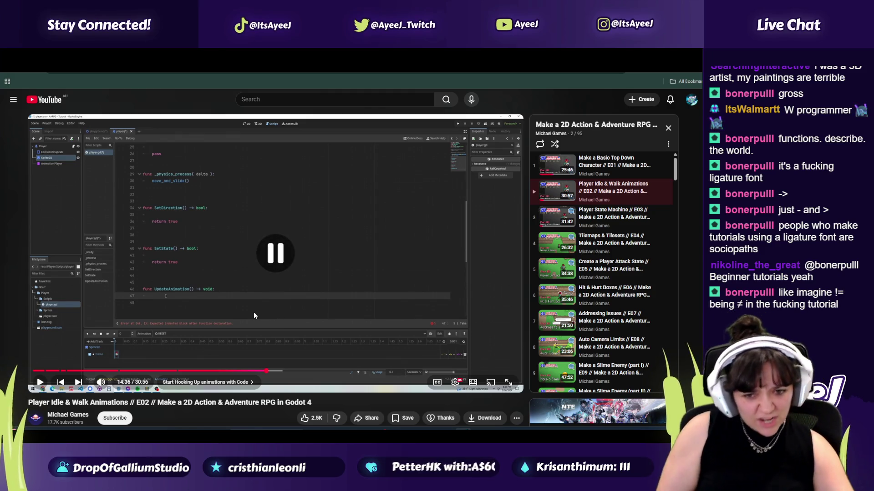
key("alt+Tab")
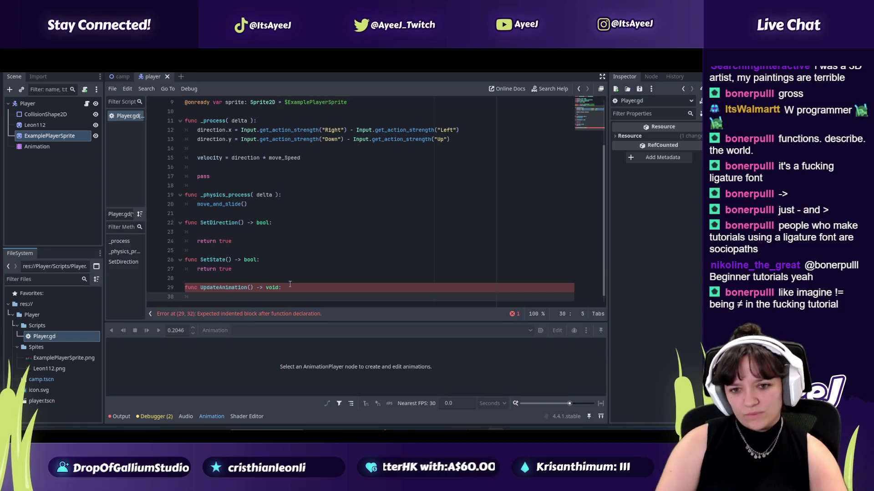
scroll(243, 289, "up", 1)
scroll(243, 289, "down", 1)
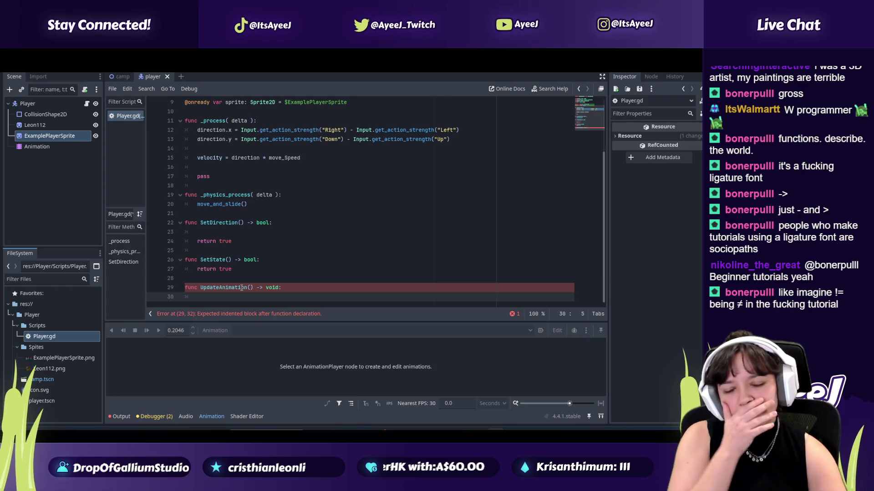
key("alt+Tab")
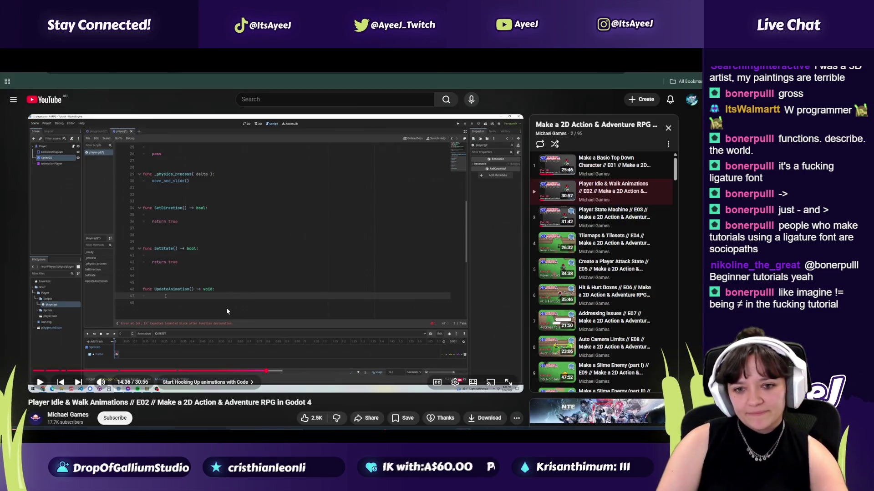
key("alt+Tab")
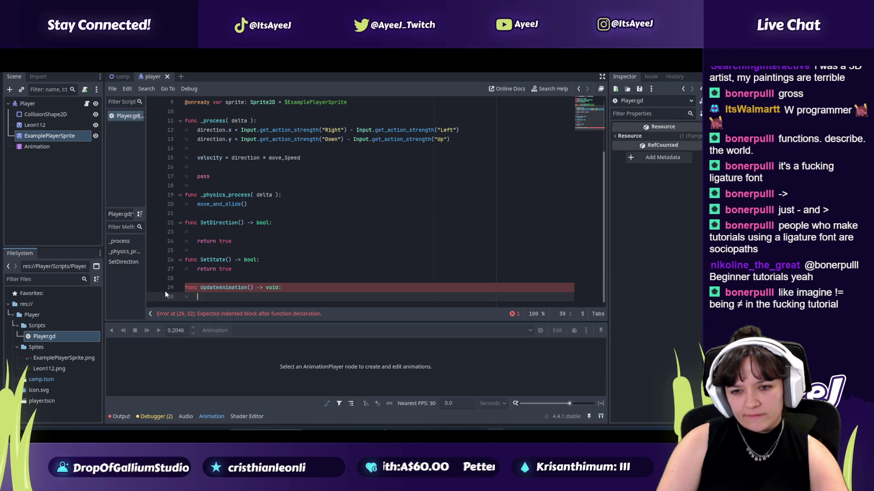
key("alt+Tab")
key("space")
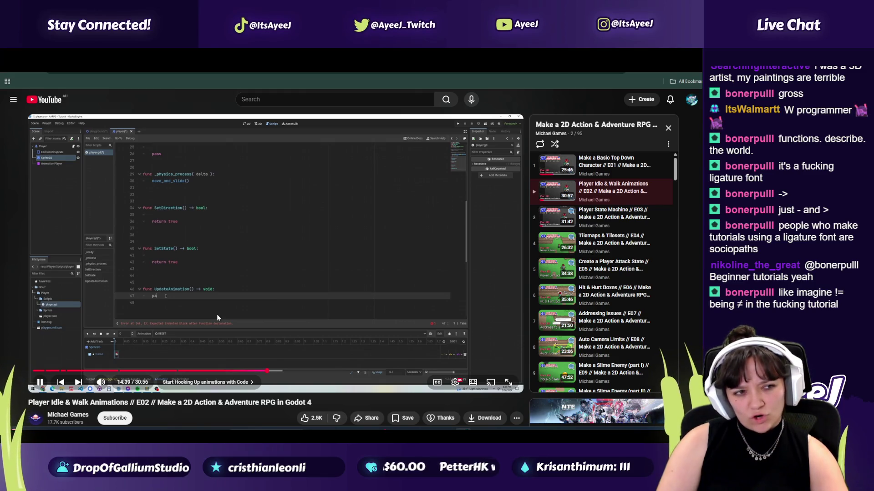
key("alt+Tab")
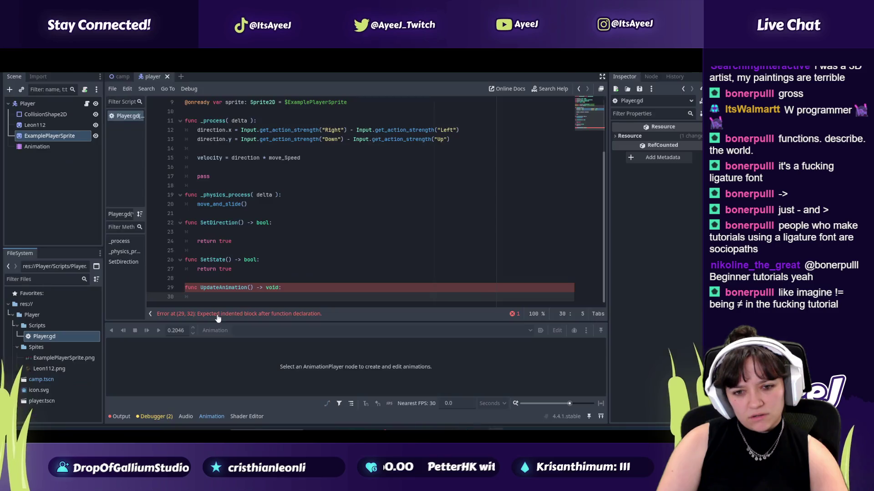
- Enter pass as the body of UpdateAnimation
type("pass")
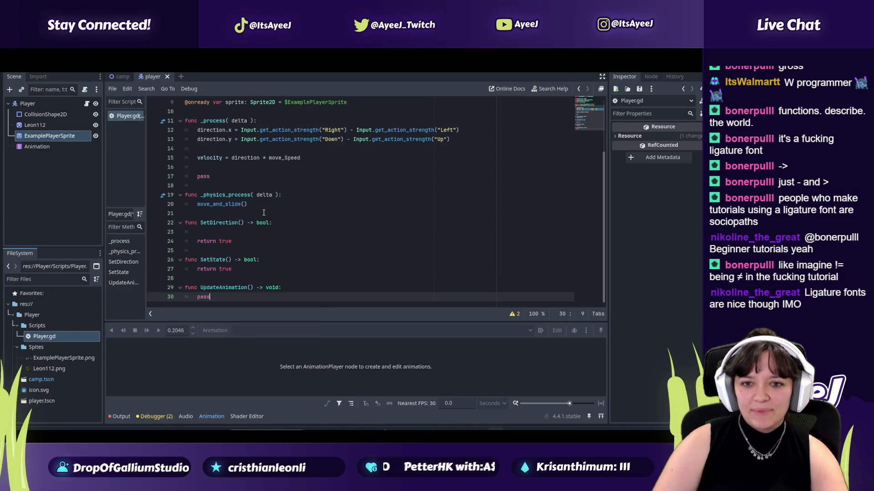
scroll(245, 268, "up", 2)
scroll(244, 269, "down", 1)
- Play the tutorial to 14:51, where _process calls UpdateAnimation, then go to the blank _process line
key("alt+Tab")
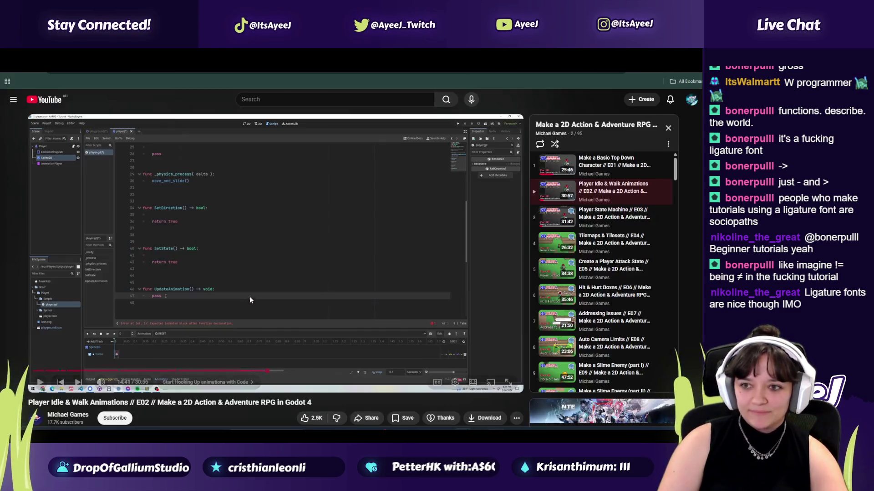
key("space")
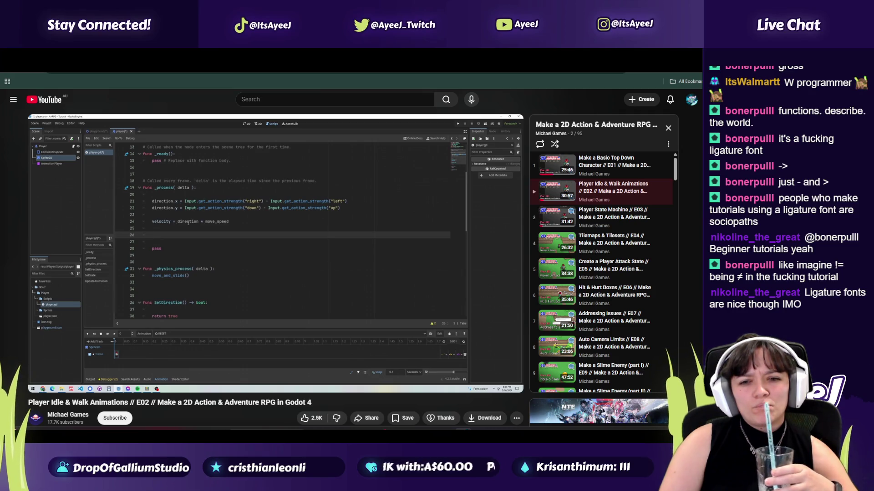
left_click(280, 285)
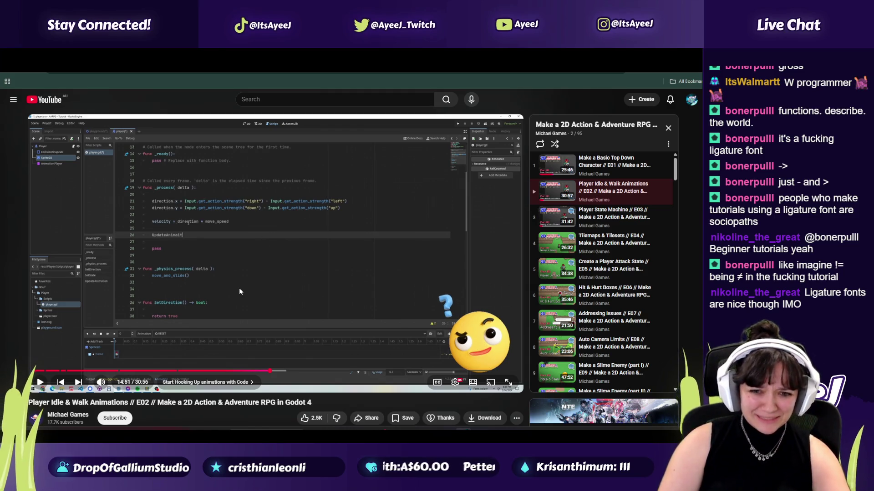
key("alt+Tab")
key("alt+Tab")
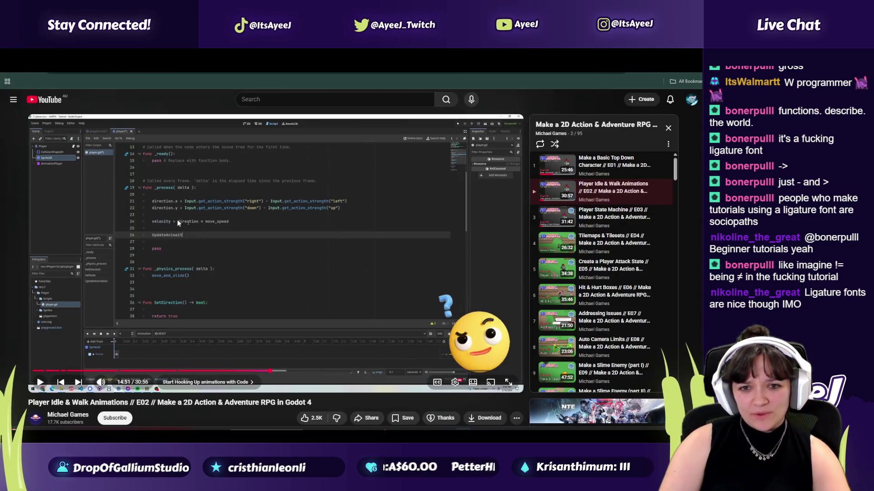
key("alt+Tab")
key("alt+Tab")
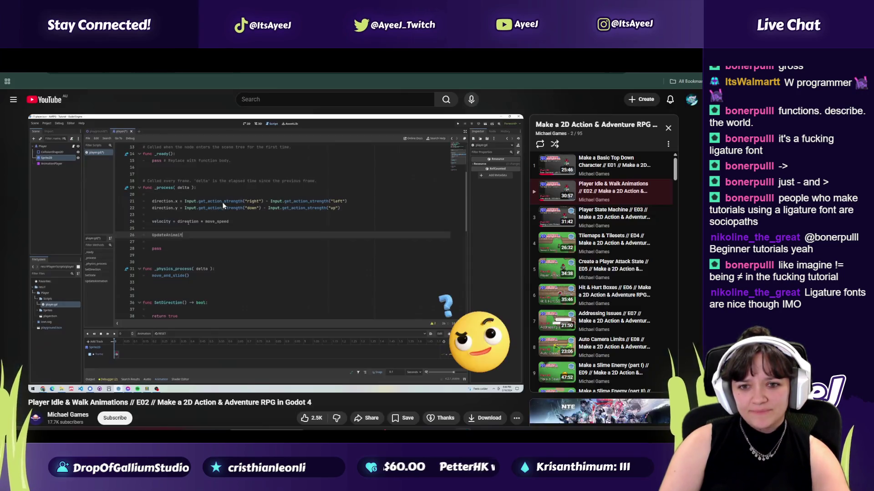
key("alt+Tab")
left_click(221, 195)
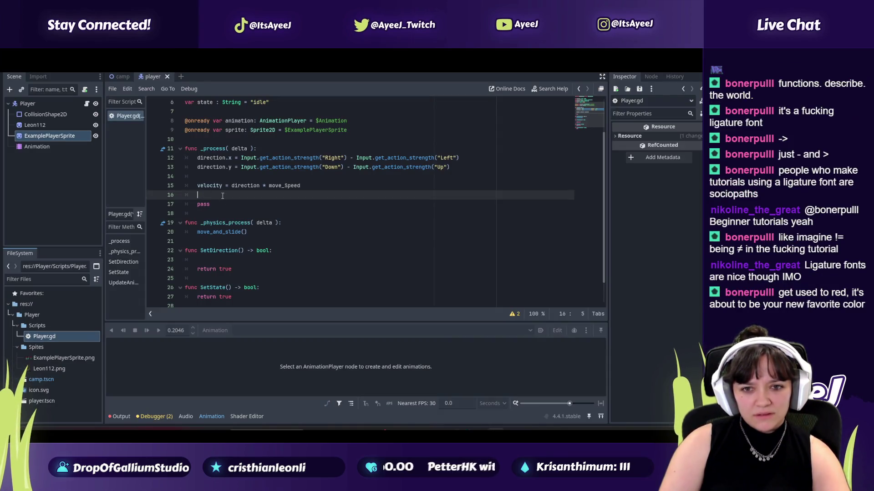
- Add an UpdateAnimation() call on line 17 of _process, then resume the tutorial
key("Return")
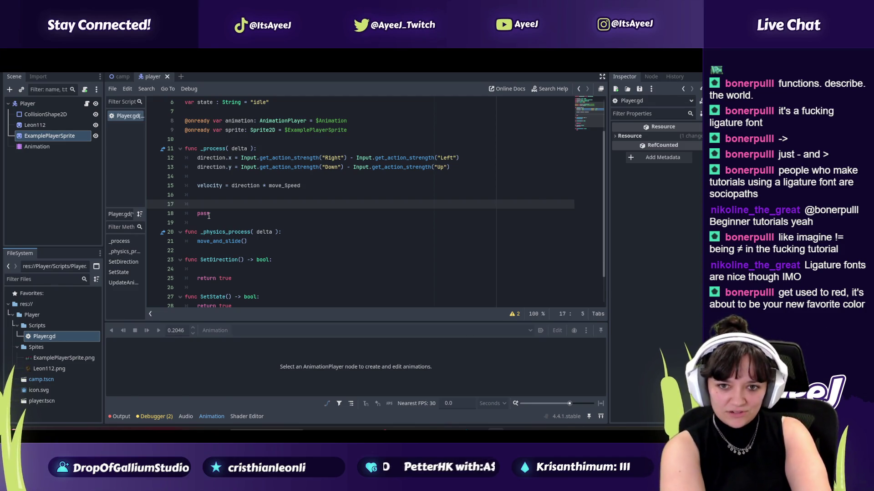
key("alt+Tab")
key("alt+Tab")
type("UpdateA")
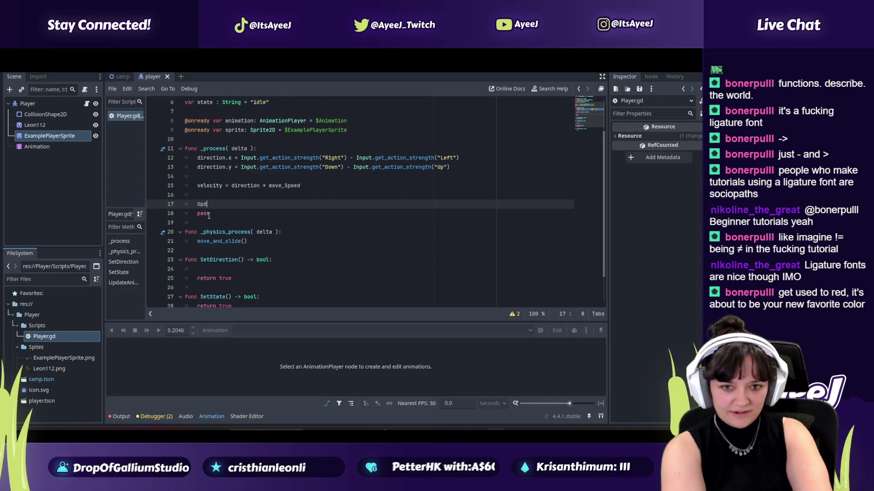
key("Return")
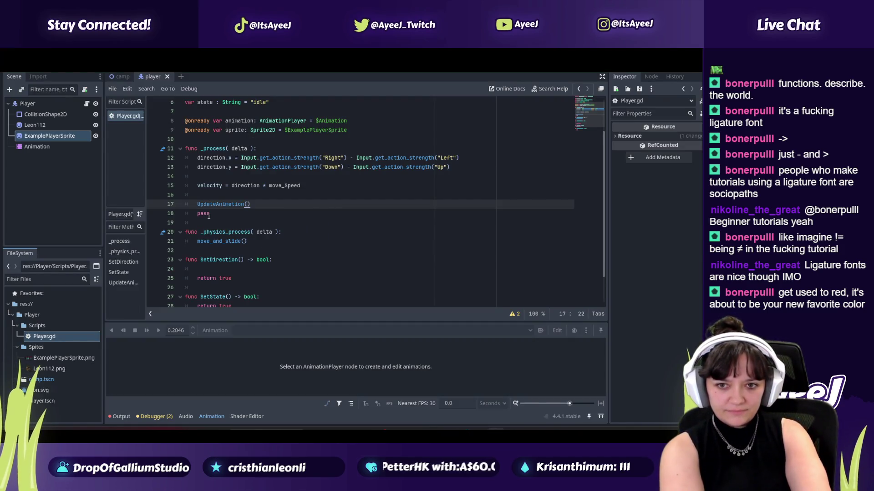
key("alt+Tab")
left_click(188, 222)
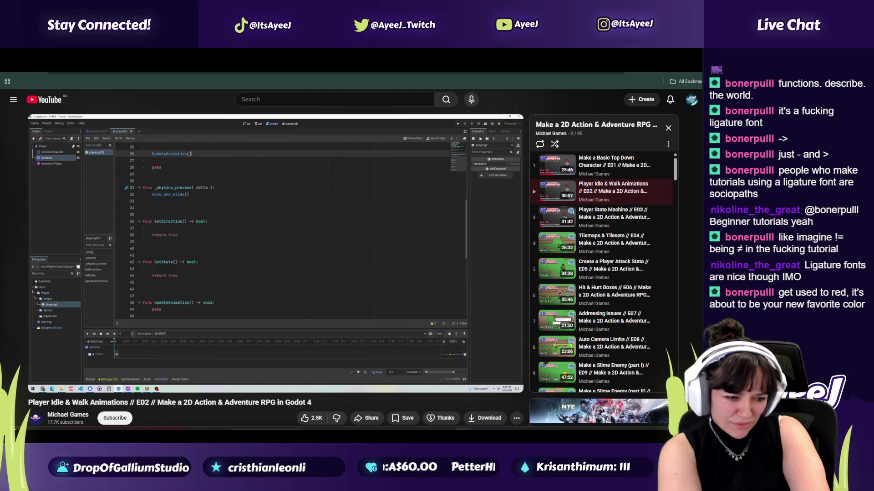
- Watch the tutorial until 15:18, where UpdateAnimation starts calling animation_player.play
key("space")
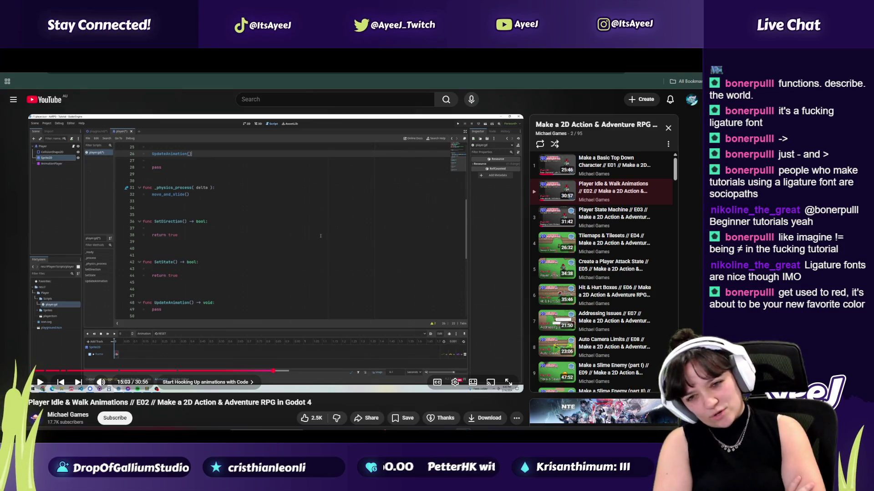
key("space")
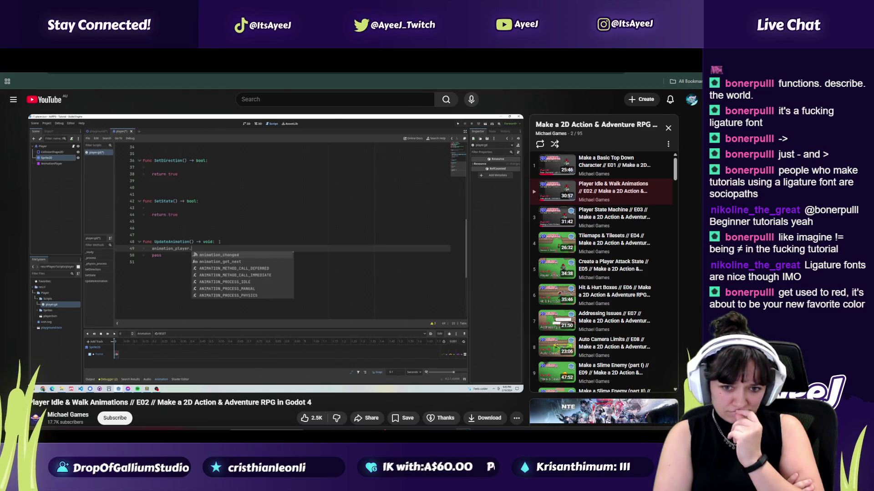
key("space")
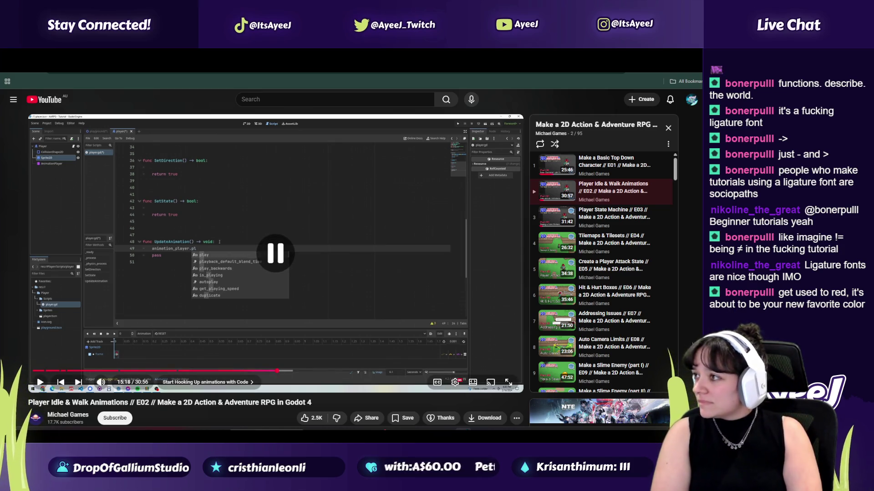
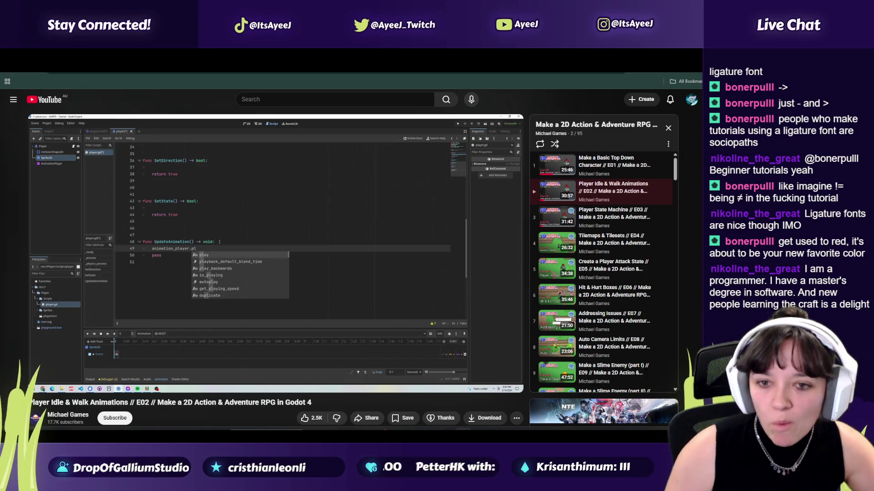
- Play the tutorial until its animation_player.play("idle") line appears, then return to Player.gd
mouse_move(287, 278)
left_click(303, 236)
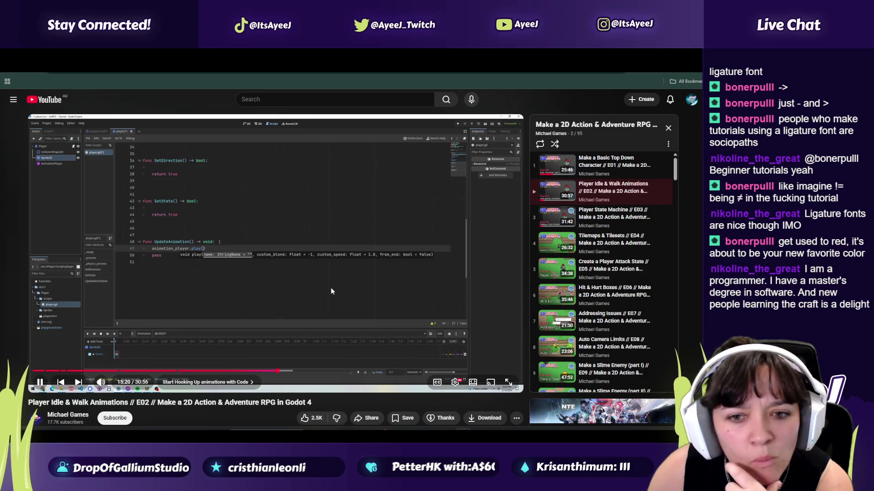
left_click(339, 295)
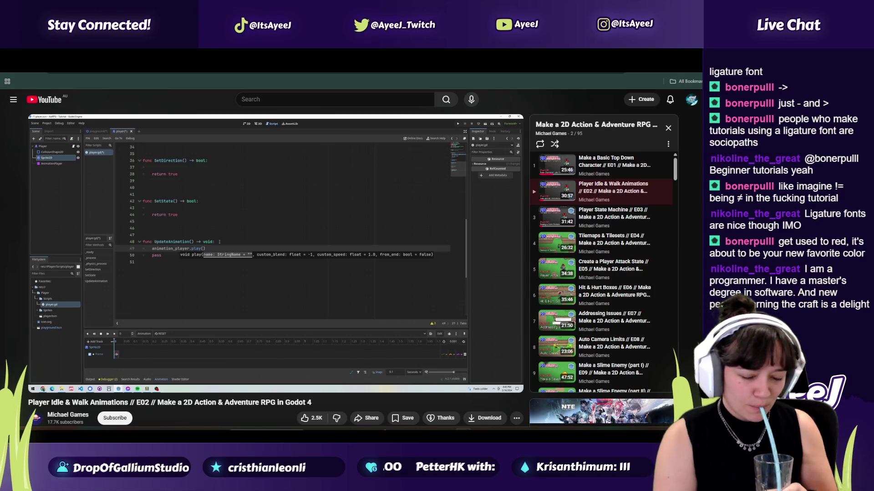
left_click(354, 301)
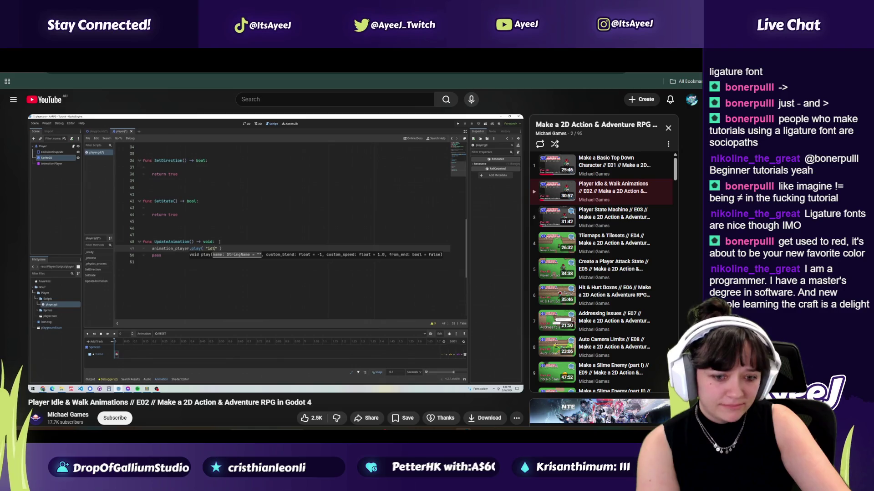
left_click(355, 305)
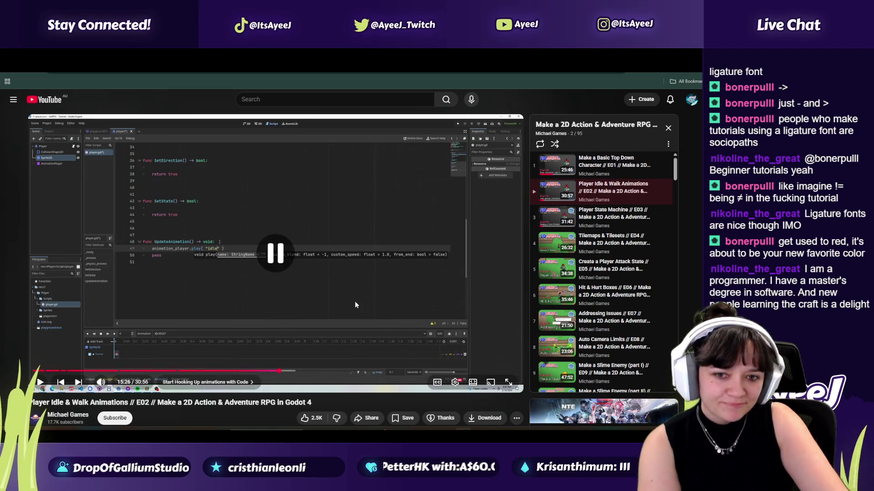
key("alt+Tab")
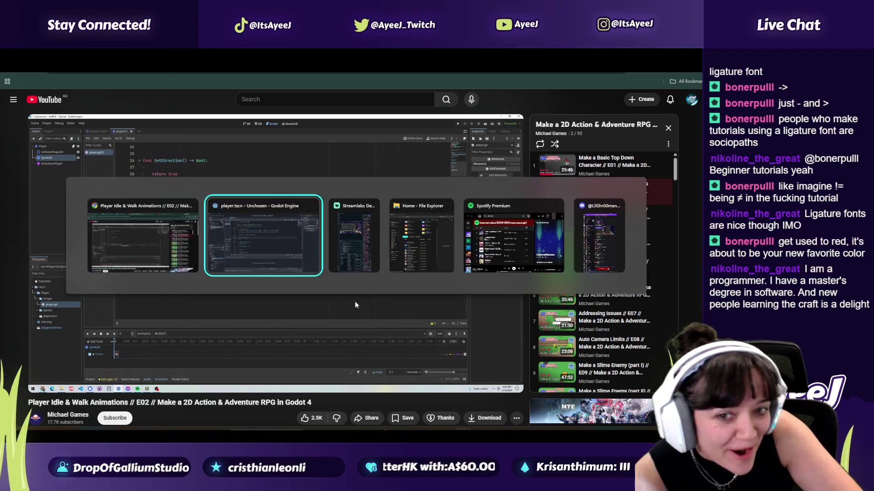
scroll(267, 253, "down", 2)
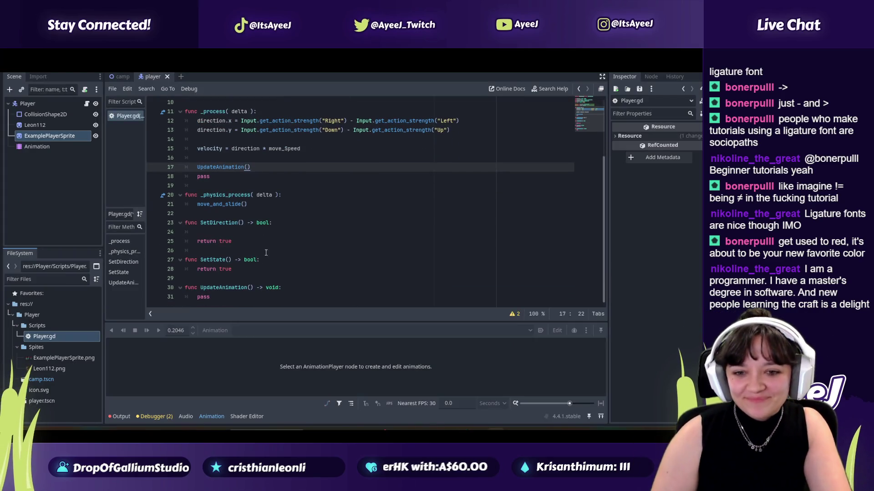
- Add a new line under func UpdateAnimation() and type animation, undoing a wrong autocompletion
left_click(288, 295)
key("alt+Tab")
key("alt+Tab")
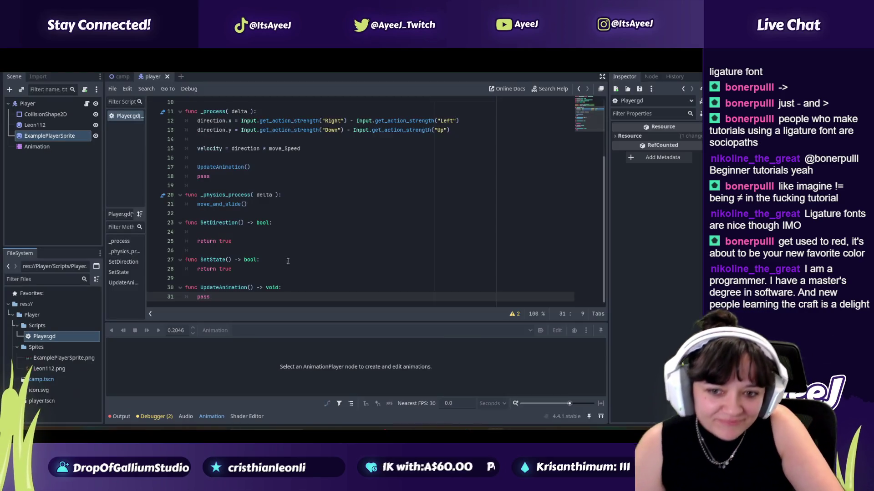
left_click(287, 285)
key("Return")
type("animationp")
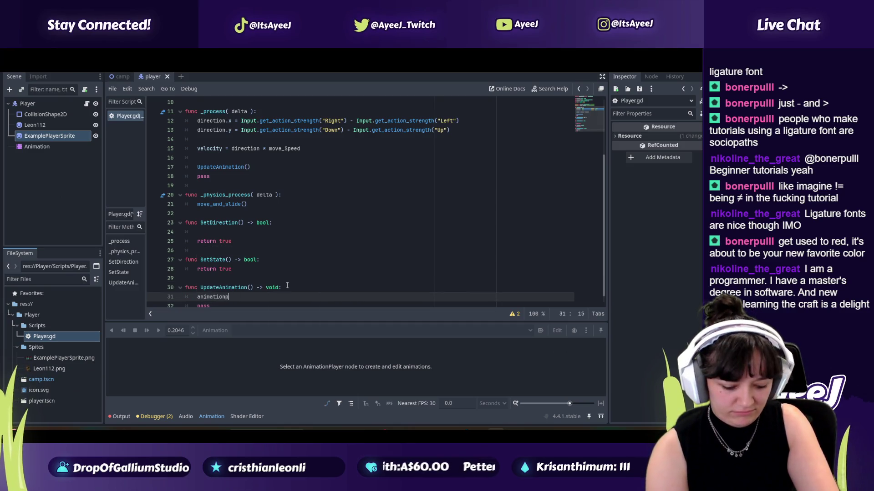
type("la")
key("Return")
key("alt+Tab")
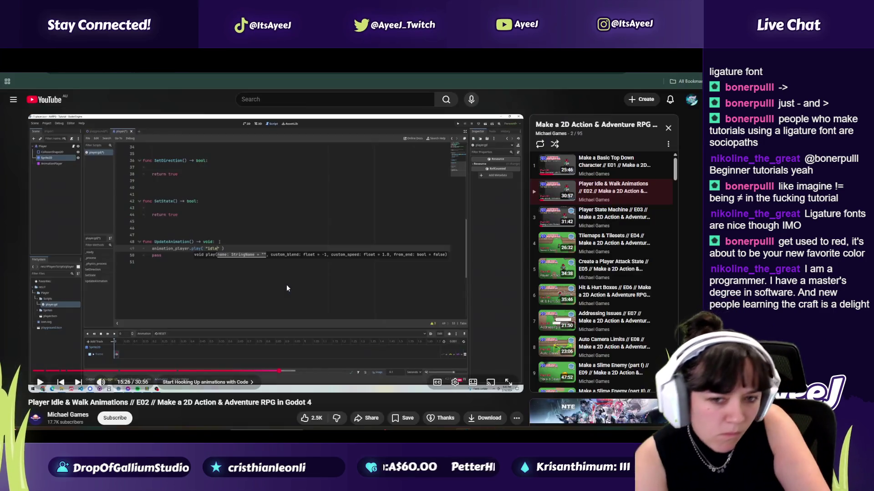
key("alt+Tab")
key("BackSpace")
key("BackSpace")
key("BackSpace")
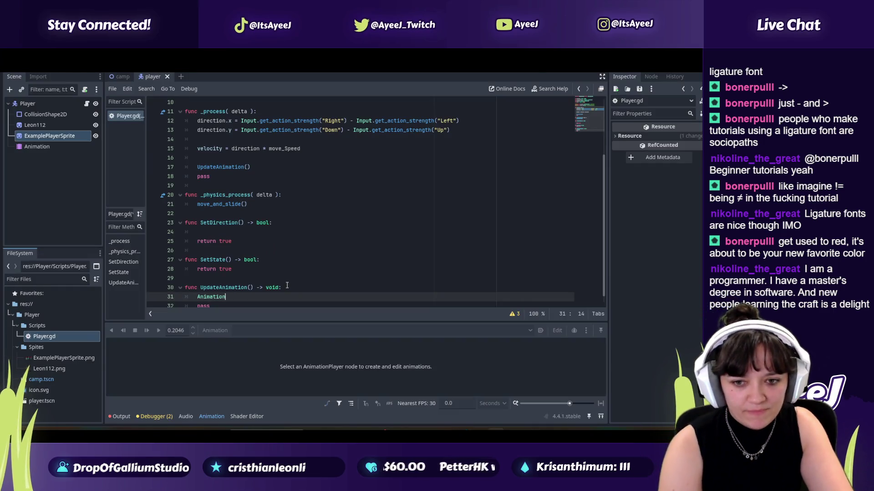
type("_[pl")
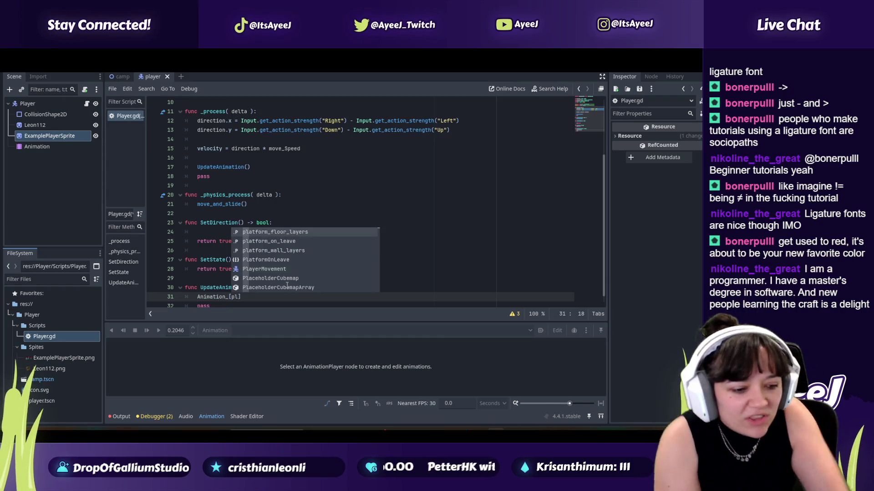
left_click_drag(241, 297, 193, 298)
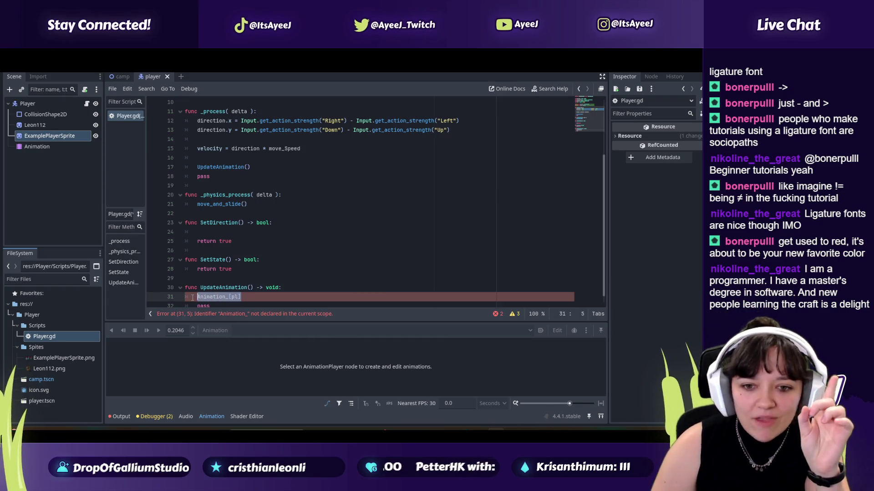
type("animation")
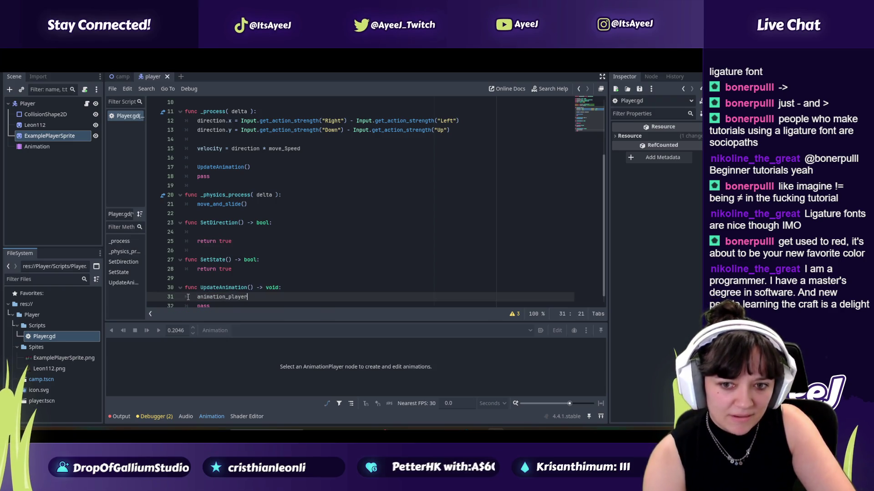
- Complete the line as animation_player.play("idle"), checking it against the tutorial's code
key("alt+Tab")
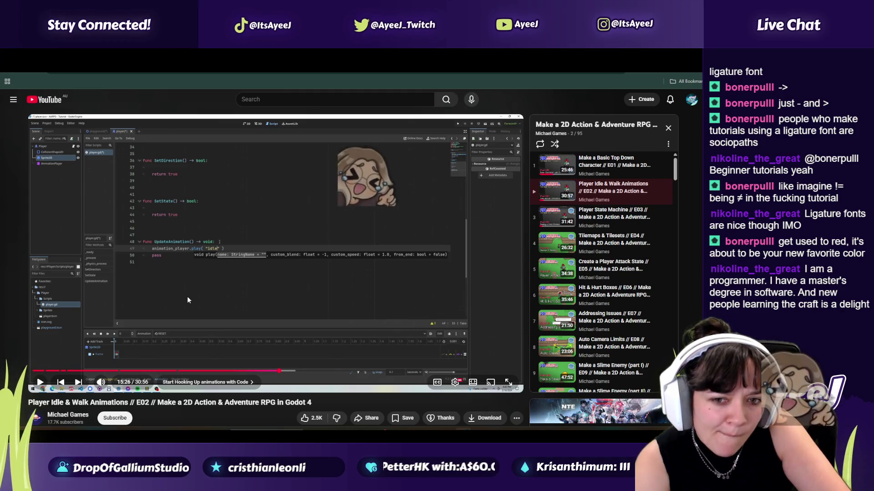
key("alt+Tab")
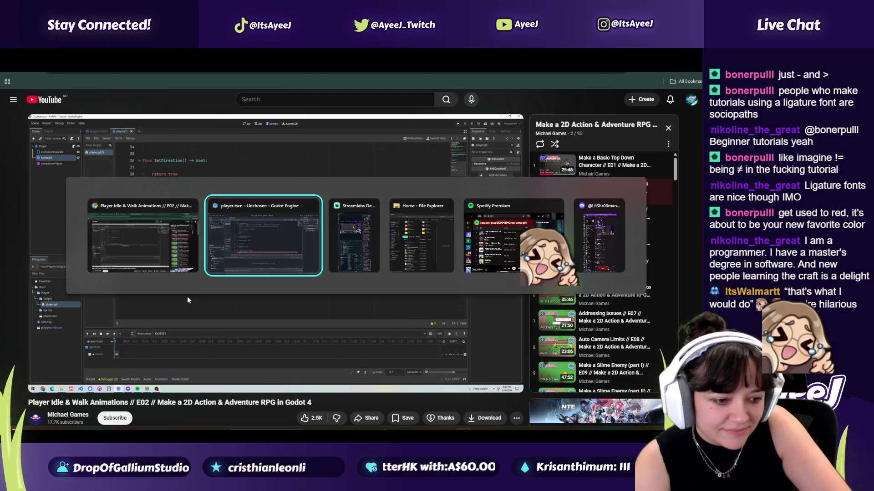
key("alt+Tab")
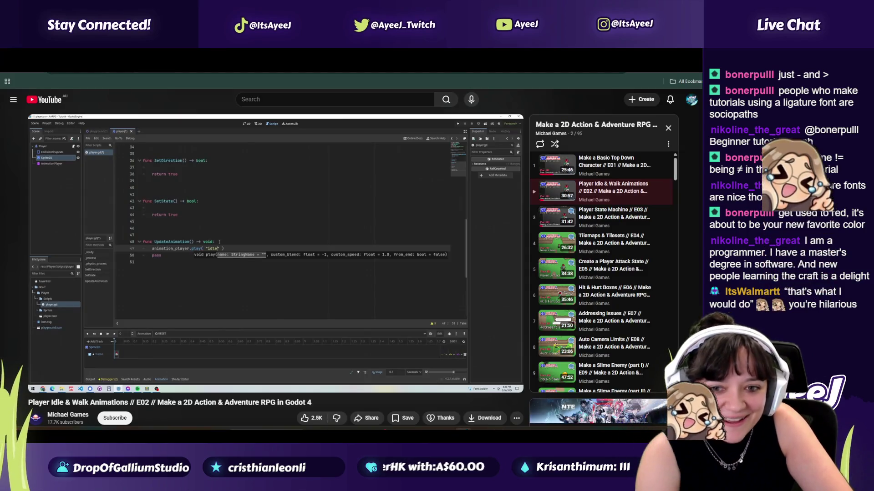
key("alt+Tab")
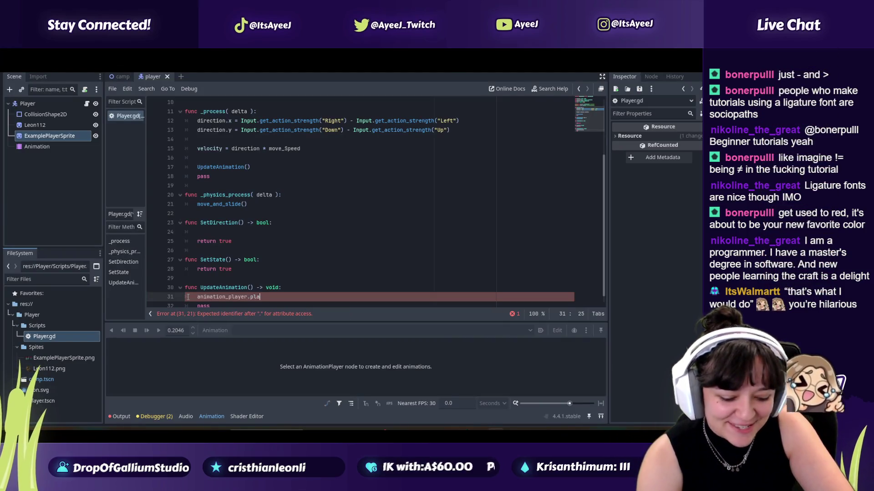
key("alt+Tab")
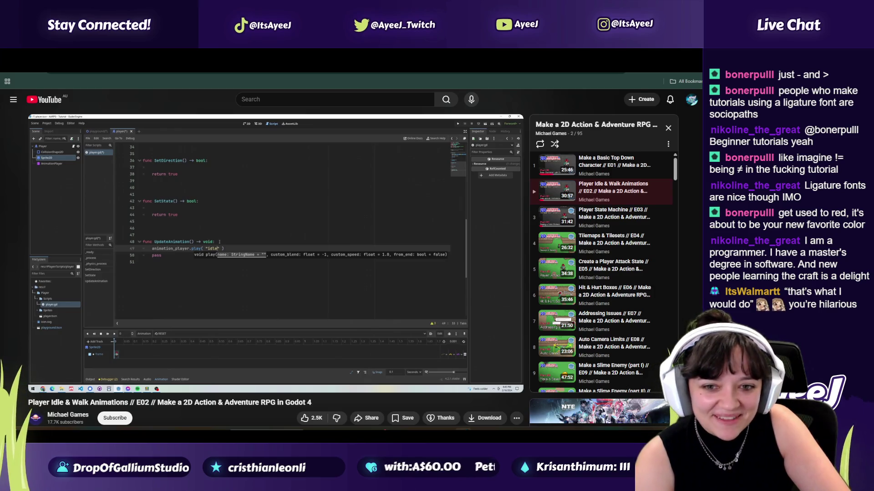
key("alt+Tab")
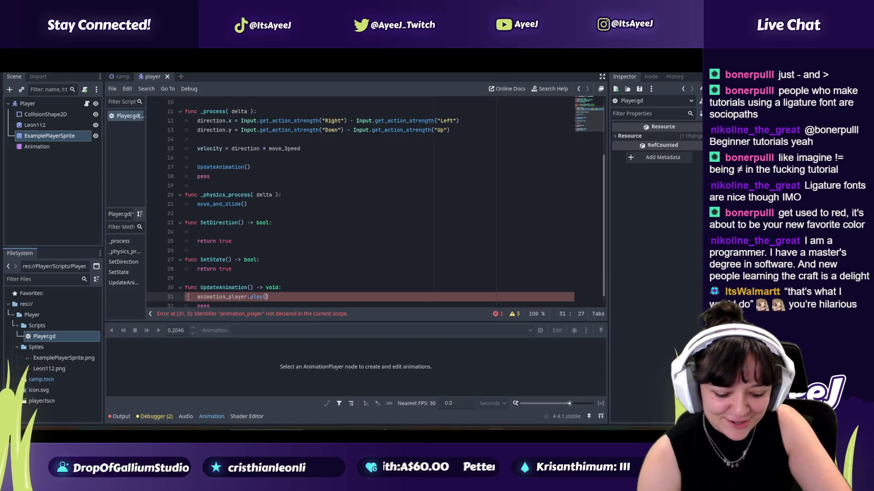
key("alt+Tab")
key("alt+Tab")
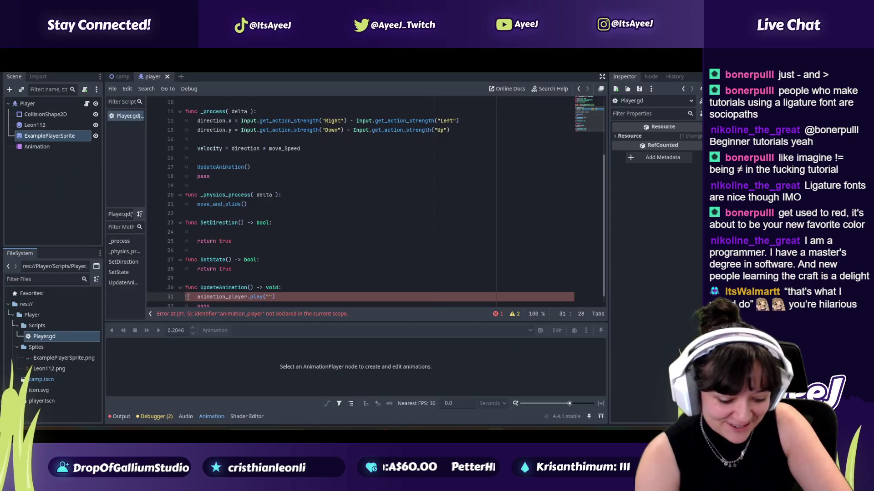
type("idle")
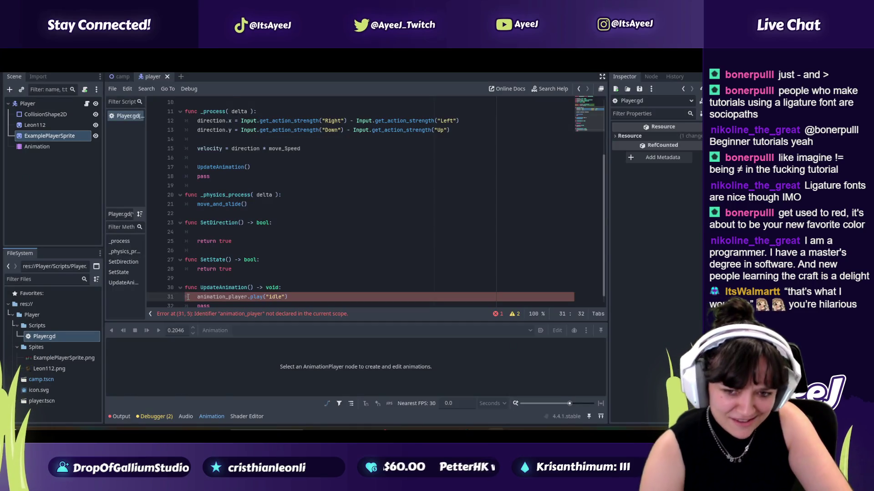
key("alt+Tab")
key("alt+Tab")
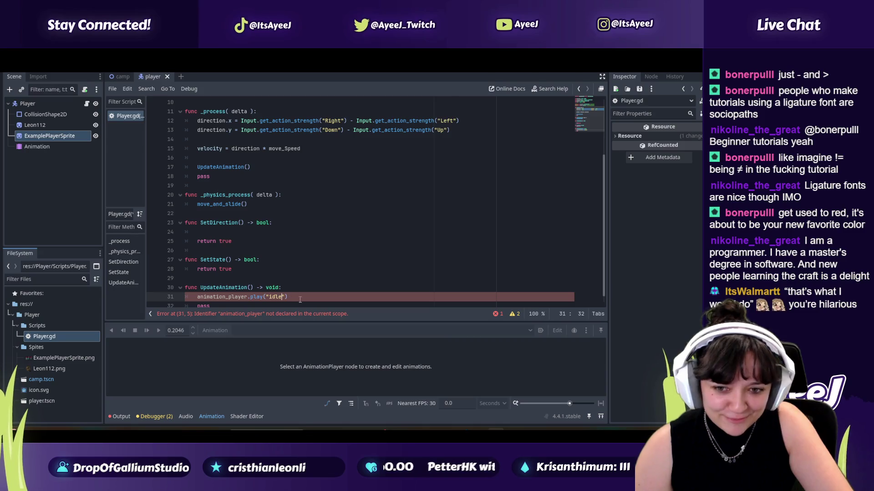
left_click(294, 297)
key("alt+Tab")
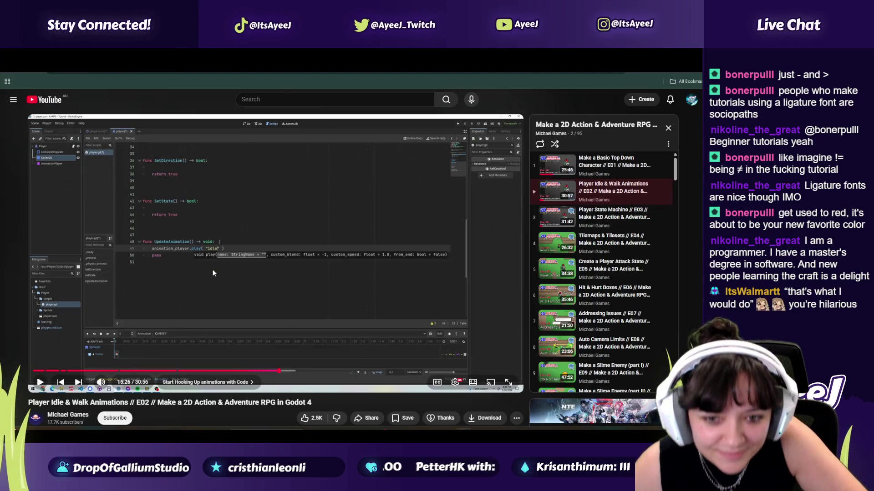
key("alt+Tab")
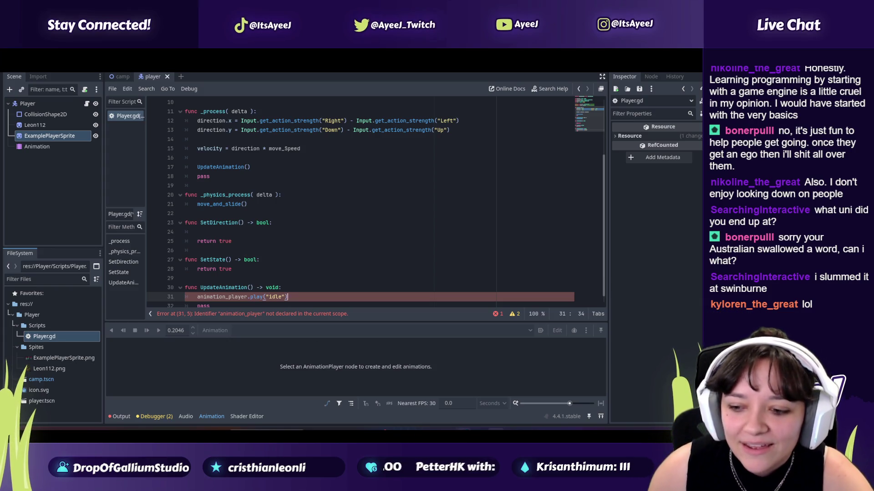
mouse_move(462, 430)
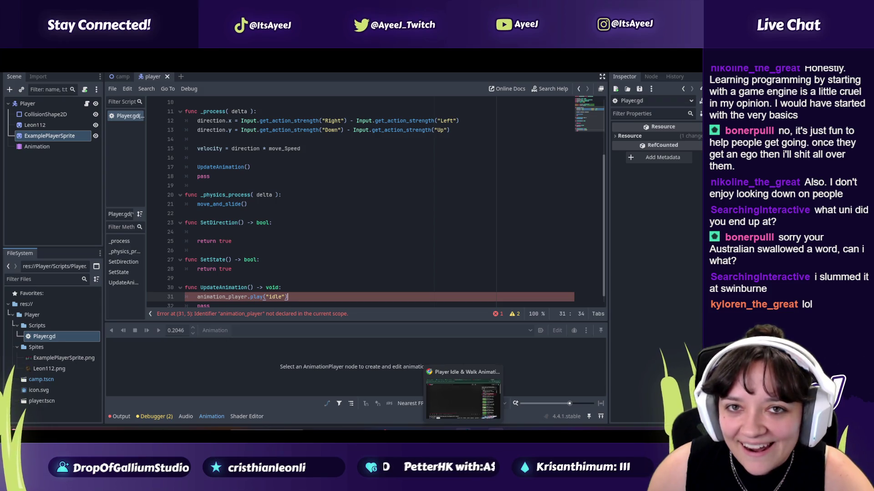
left_click(463, 400)
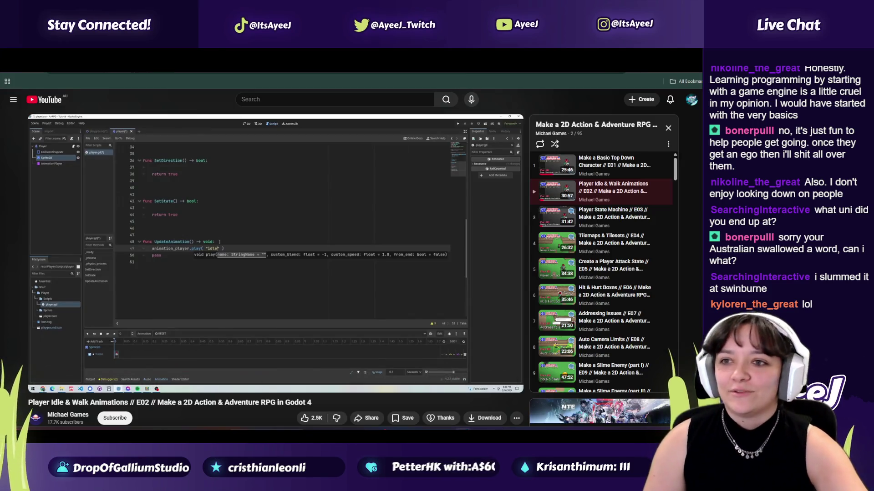
key("ctrl+t")
- Search 'sae university', browse the SAE University College site, then return to the YouTube tutorial tab
type("sae")
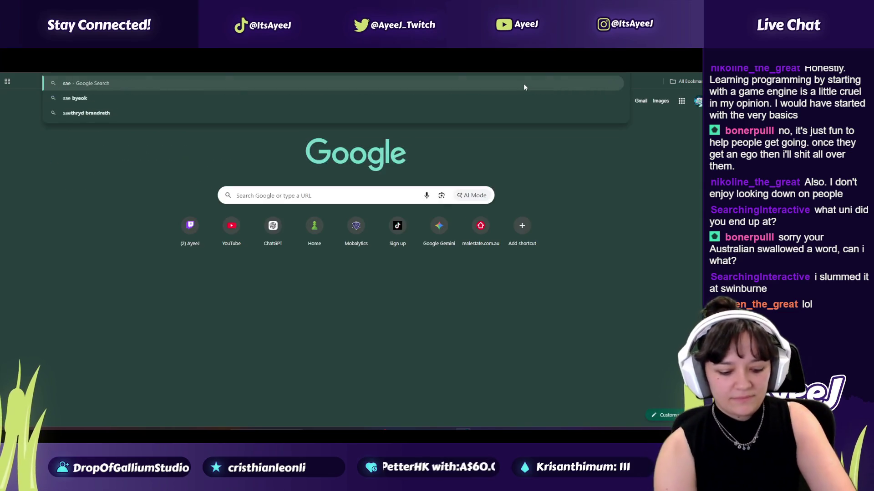
type(" university")
key("Return")
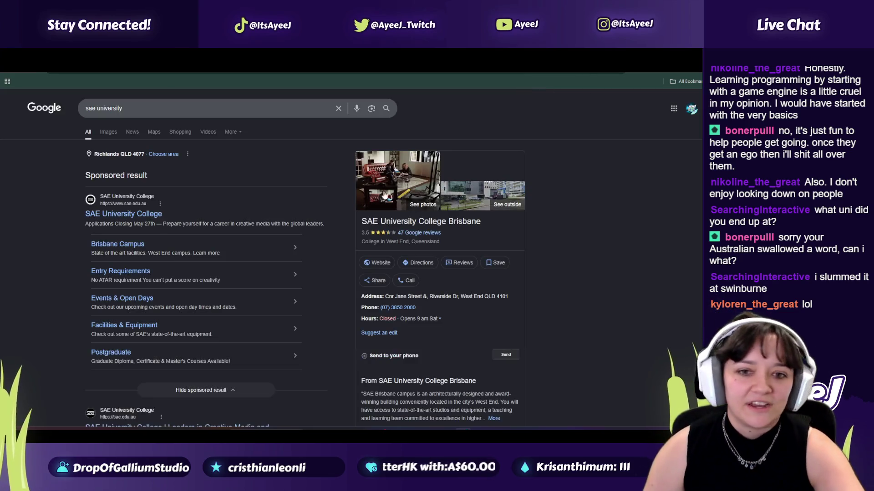
left_click(120, 216)
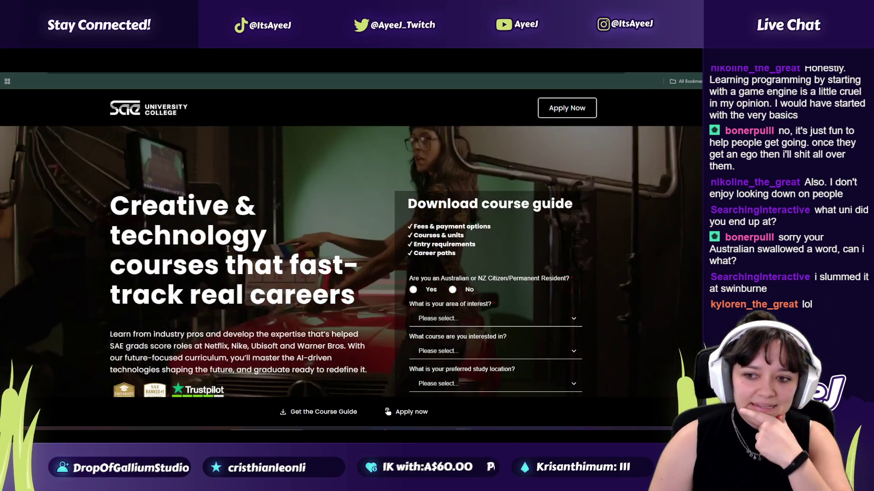
scroll(237, 227, "down", 2)
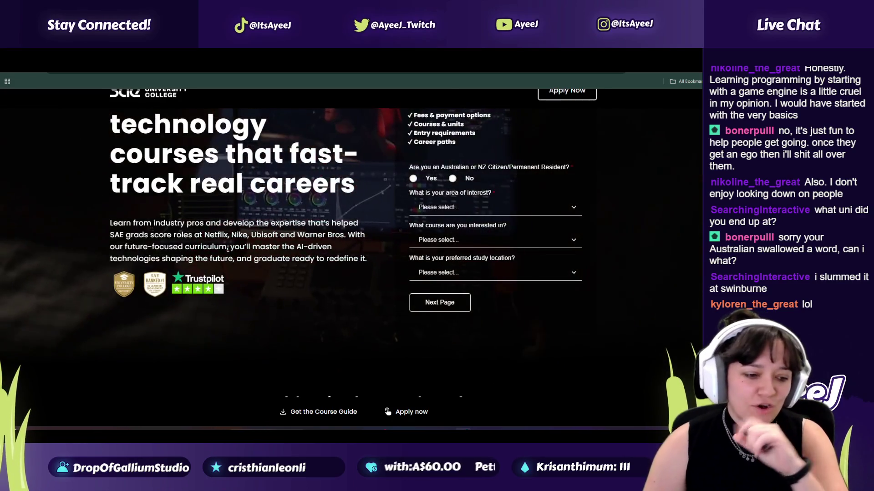
scroll(214, 230, "down", 10)
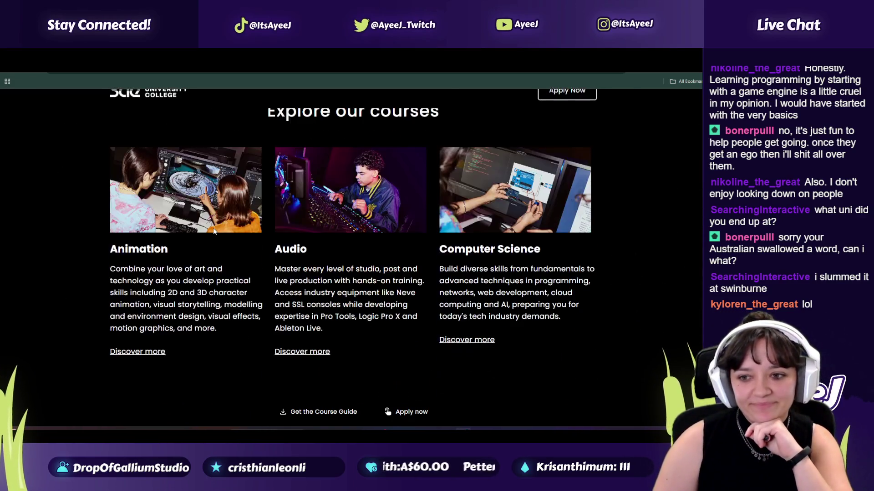
scroll(214, 231, "down", 8)
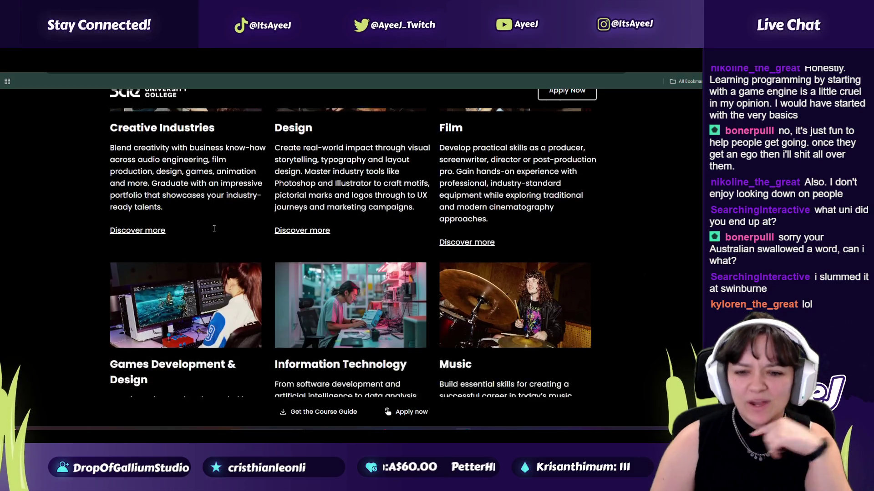
scroll(214, 232, "down", 10)
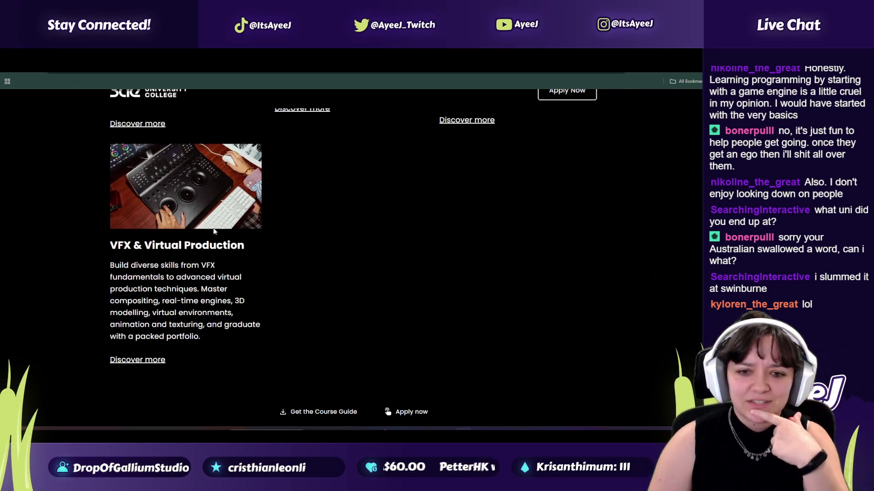
scroll(214, 228, "up", 10)
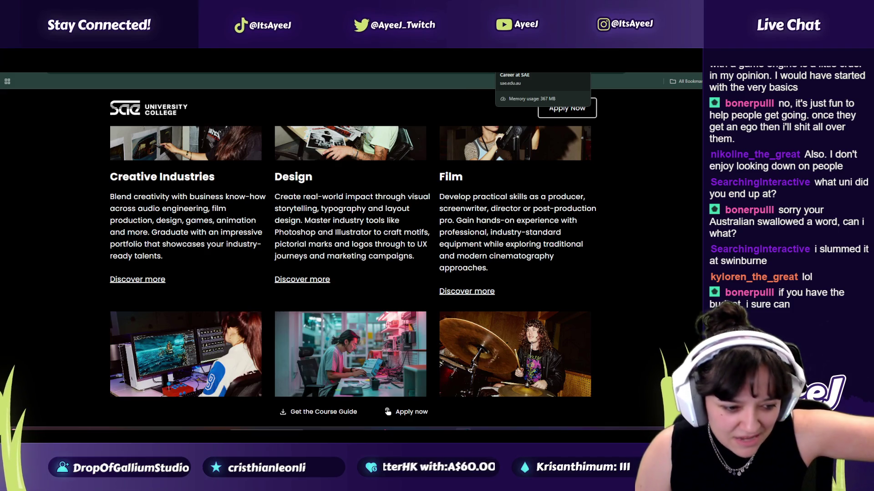
key("ctrl+Tab")
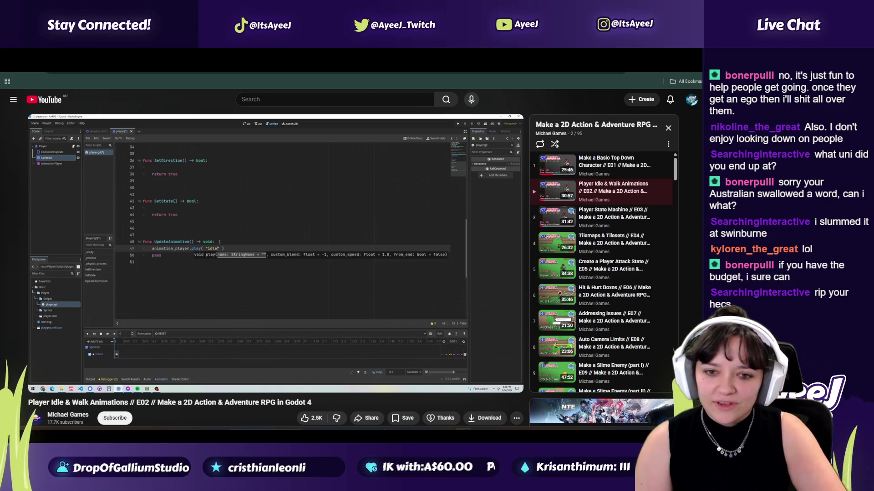
- Play the tutorial briefly and pause it where it plays "idle_down"
left_click(201, 297)
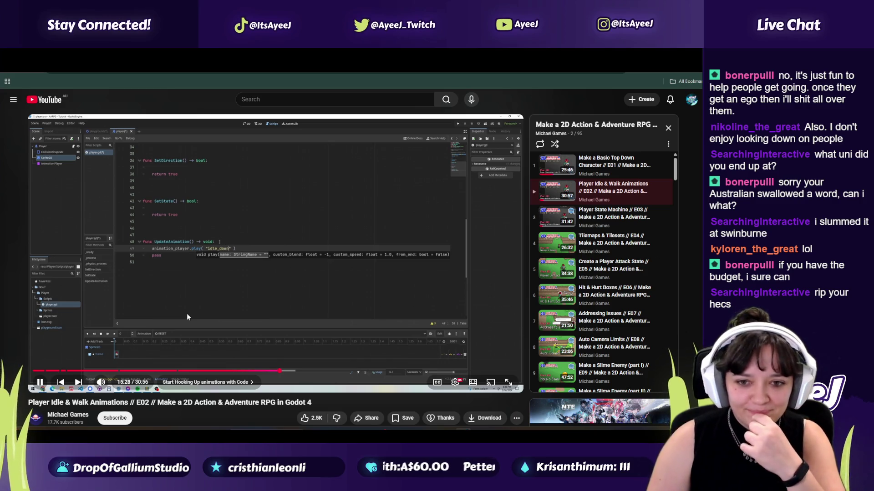
left_click(187, 315)
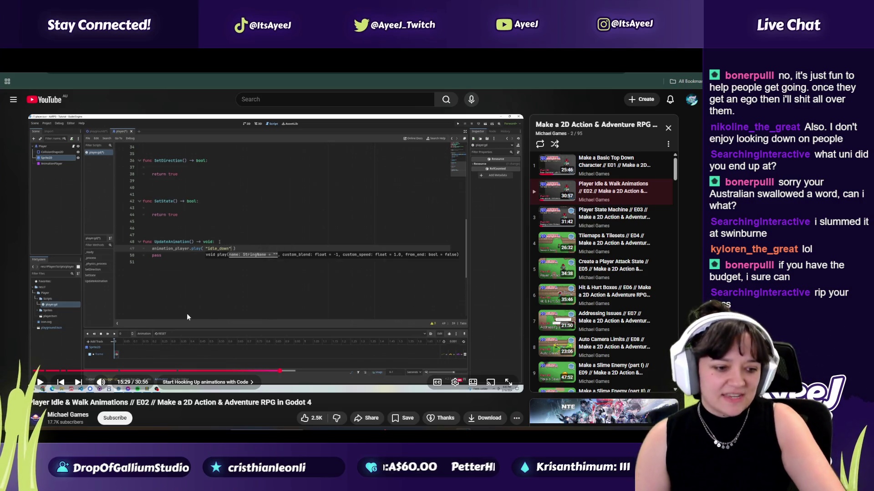
key("alt+Tab")
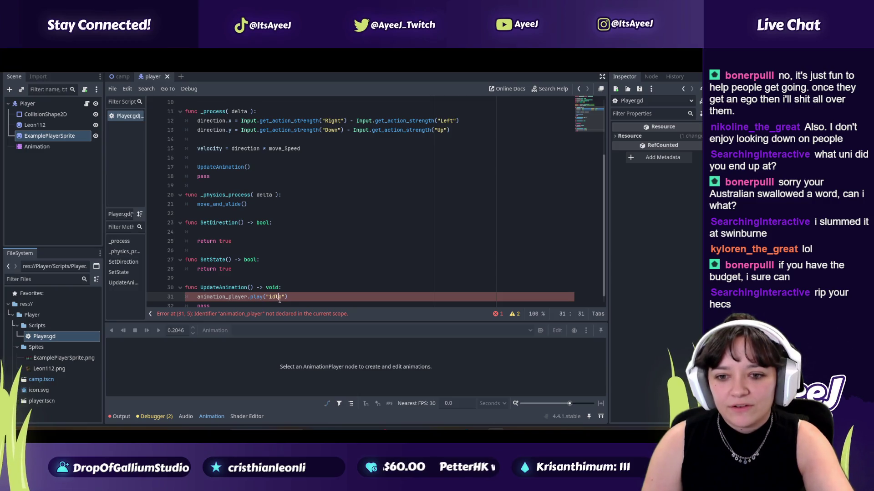
- Compare the AnimationPlayer variable declaration on line 8 of Player.gd with the tutorial
key("alt+Tab")
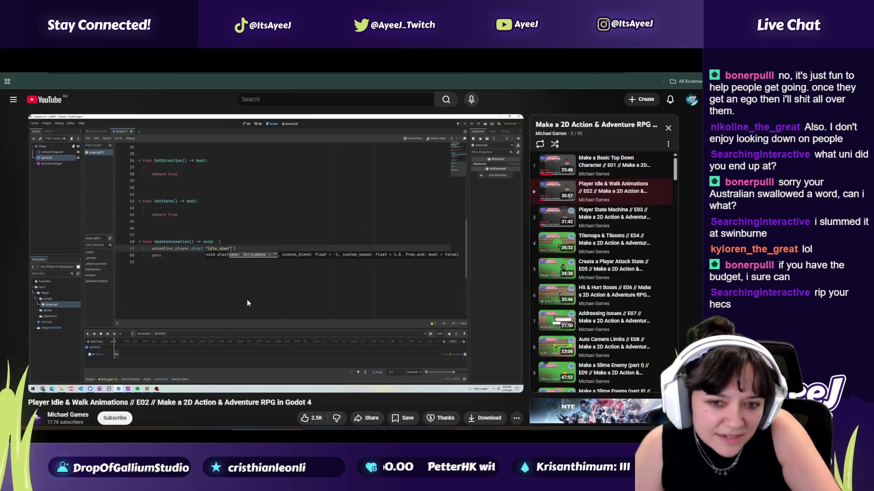
key("alt+Tab")
scroll(216, 195, "up", 5)
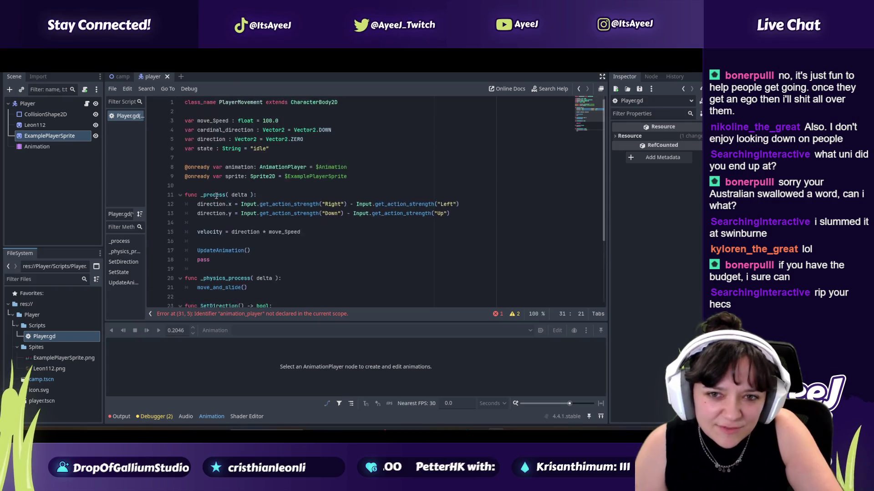
scroll(216, 195, "down", 3)
scroll(226, 140, "up", 3)
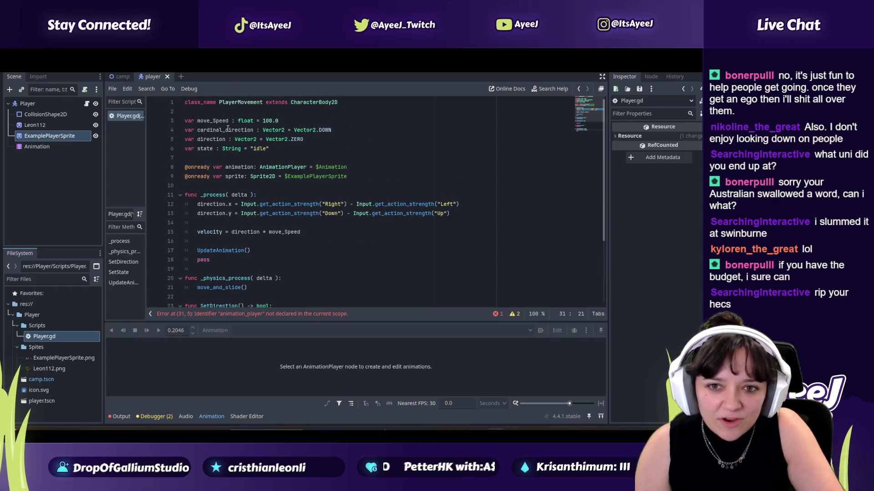
left_click(274, 168)
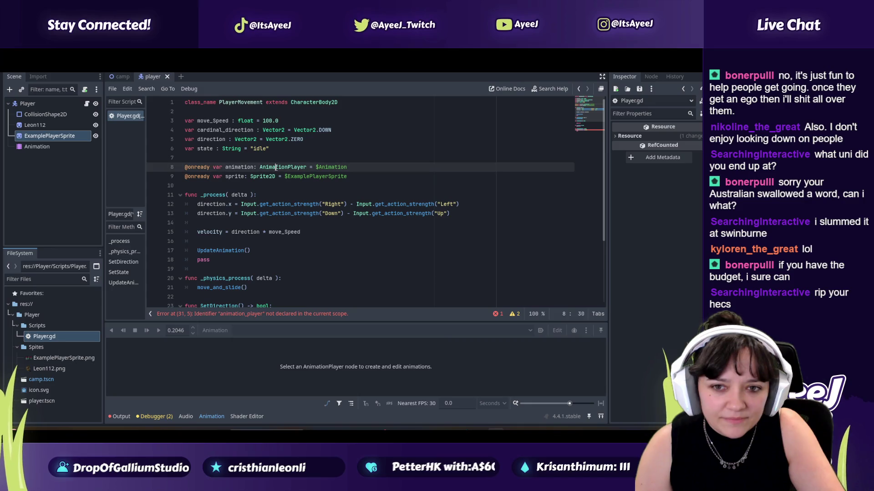
mouse_move(276, 168)
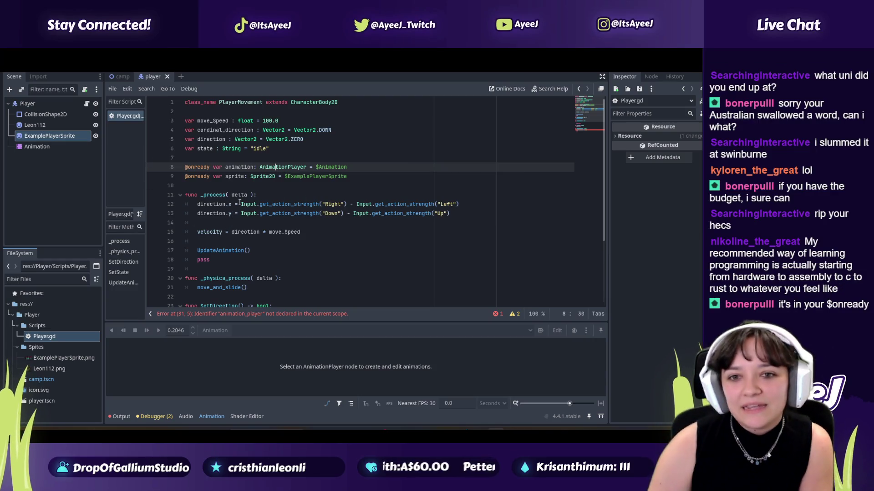
left_click_drag(260, 167, 297, 169)
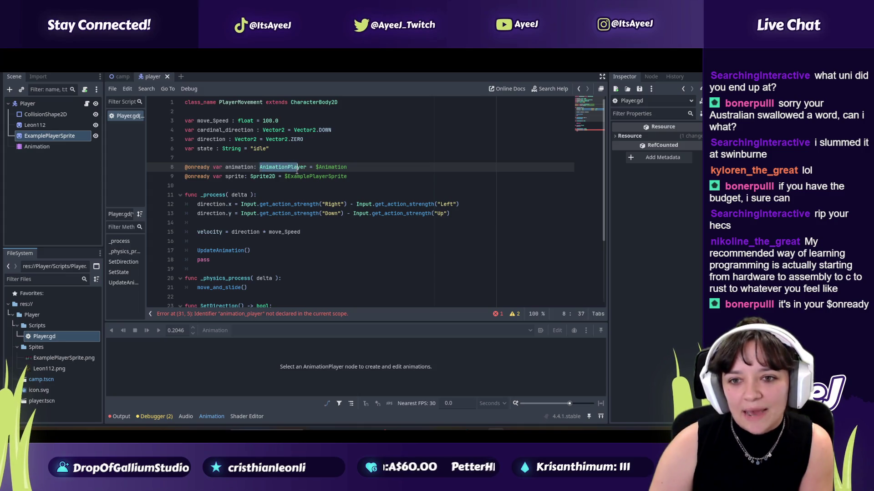
scroll(297, 168, "down", 3)
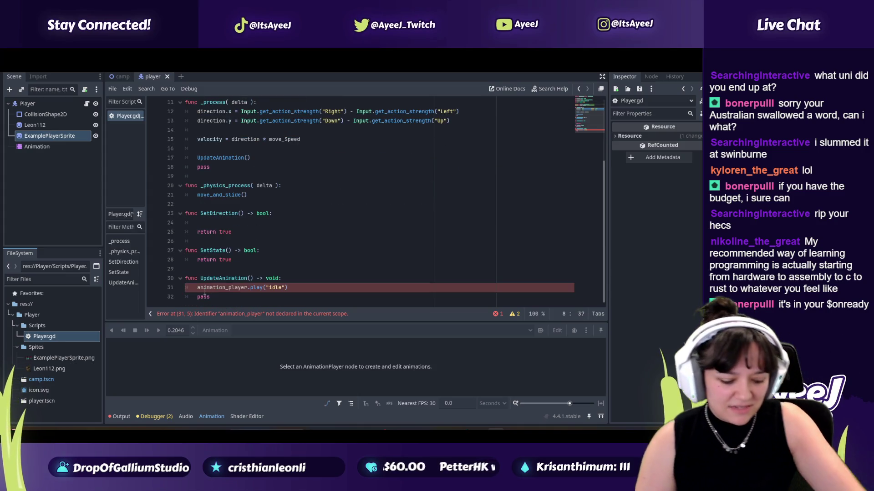
key("alt+Tab")
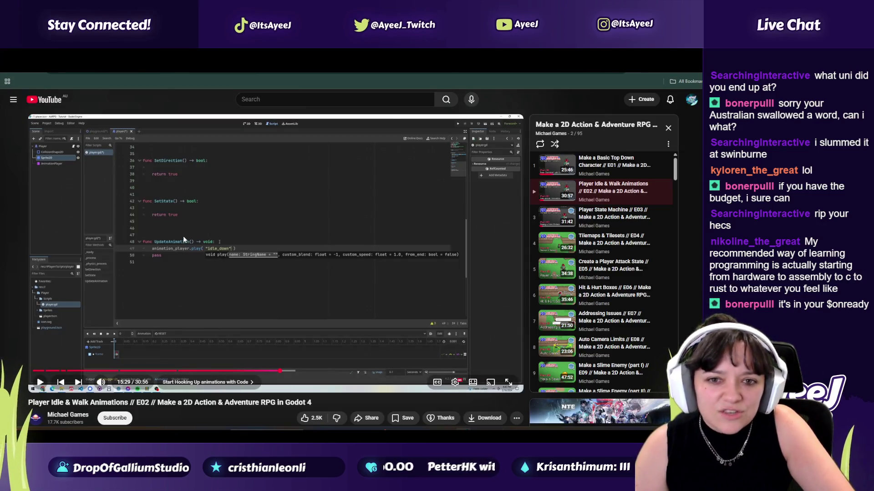
- Change the capitalisation of the animation_player name in the play call on line 31
key("alt+Tab")
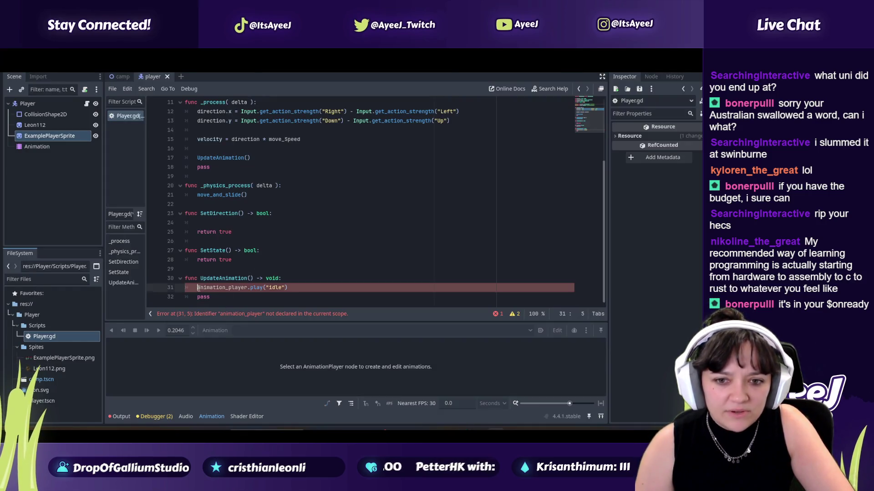
key("Delete")
key("Delete")
key("Delete")
type("Anim")
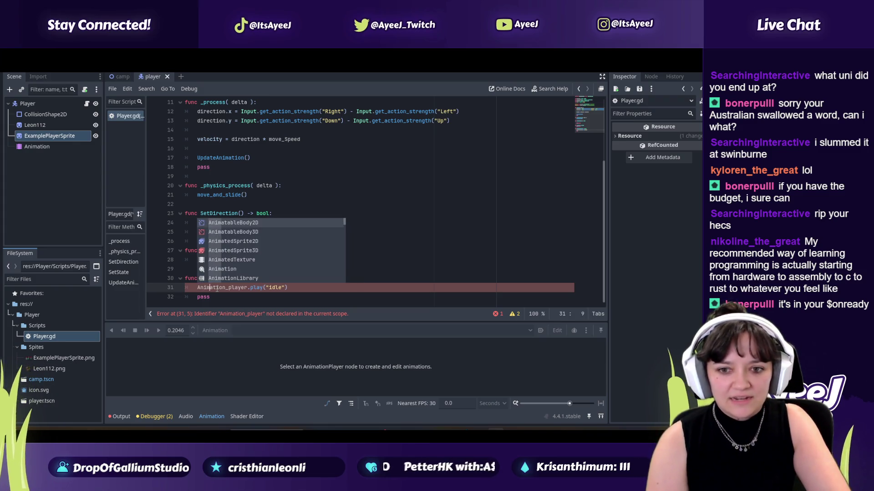
key("Right")
key("Right")
key("Right")
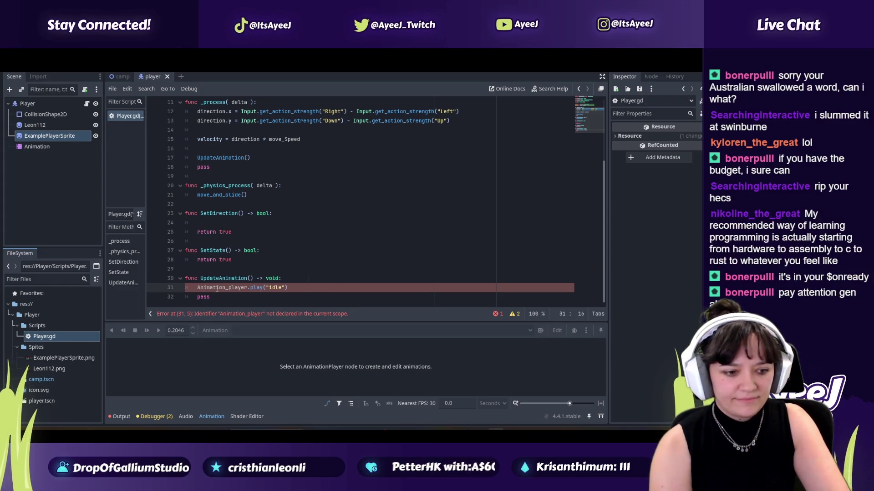
key("BackSpace")
type("P")
left_click(295, 287)
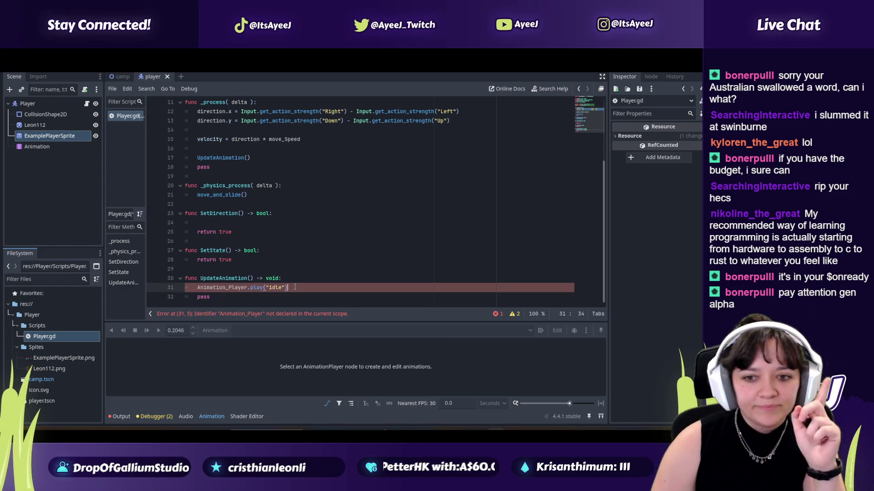
scroll(252, 271, "up", 4)
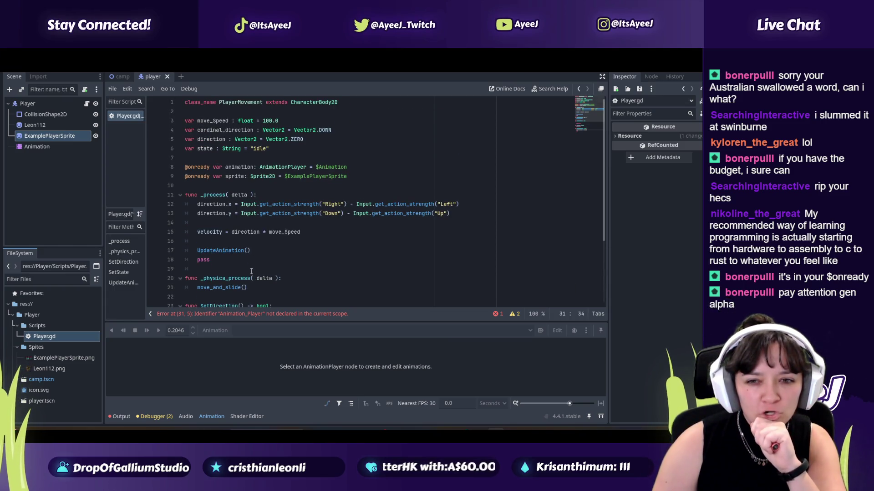
double_click(239, 167)
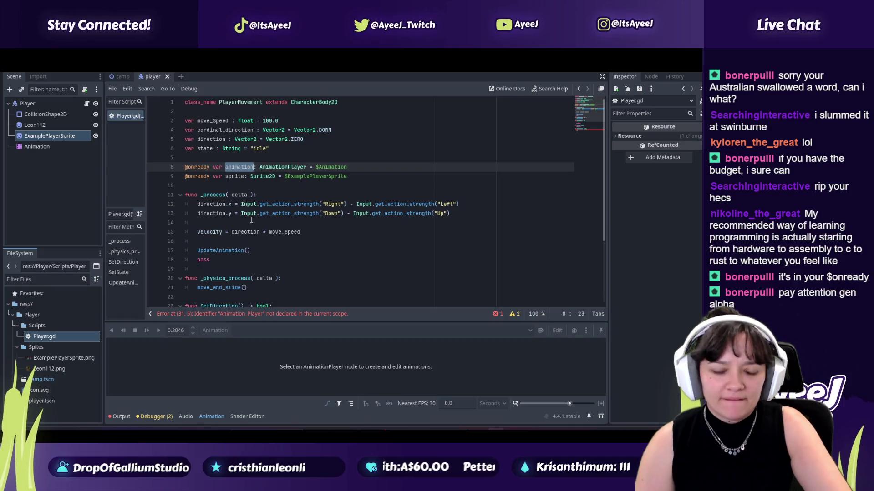
left_click(255, 167)
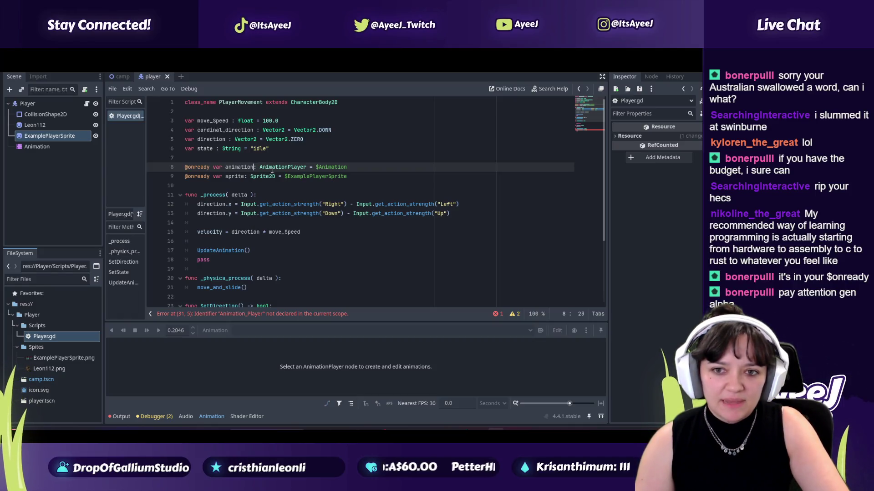
type("_player")
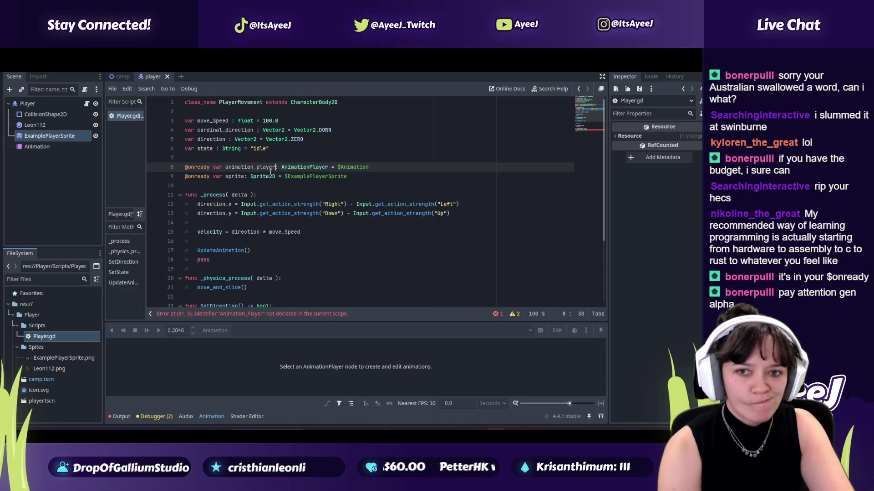
type("r")
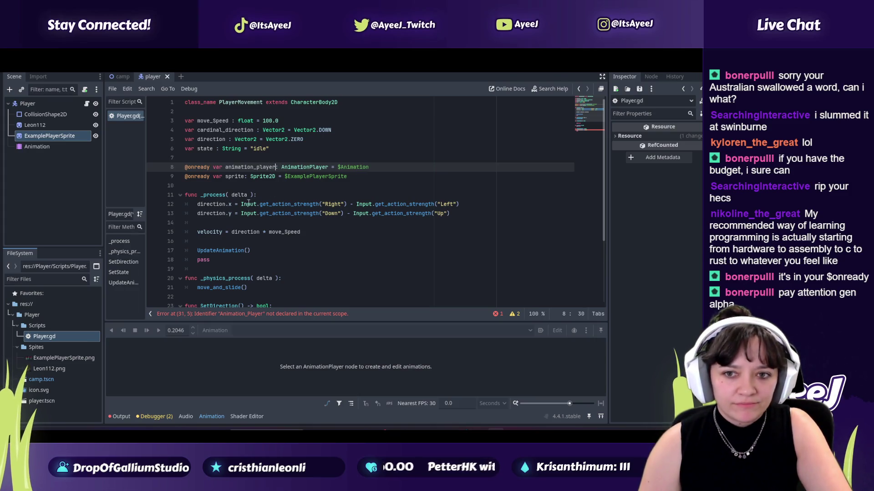
scroll(240, 220, "down", 3)
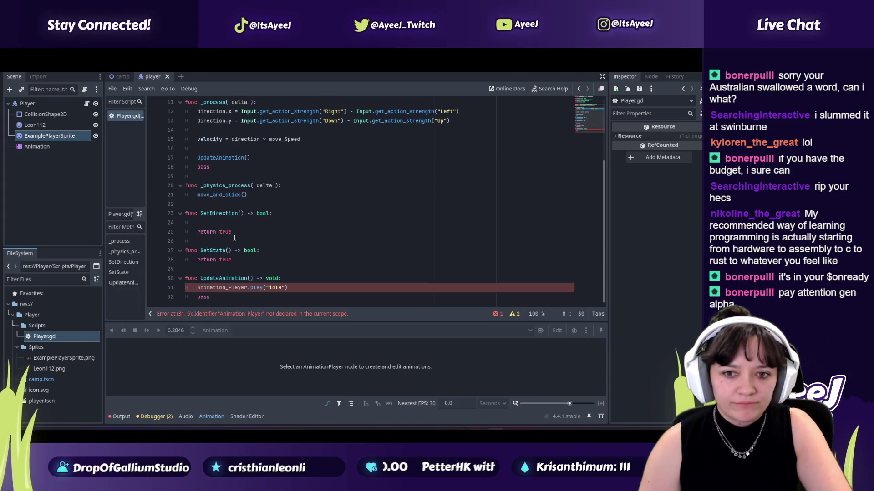
left_click(198, 289)
type("a")
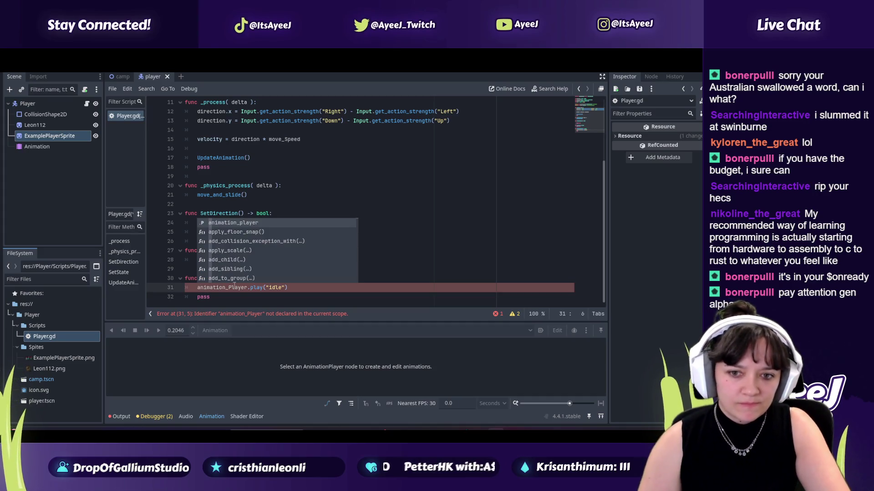
left_click(231, 288)
type("p")
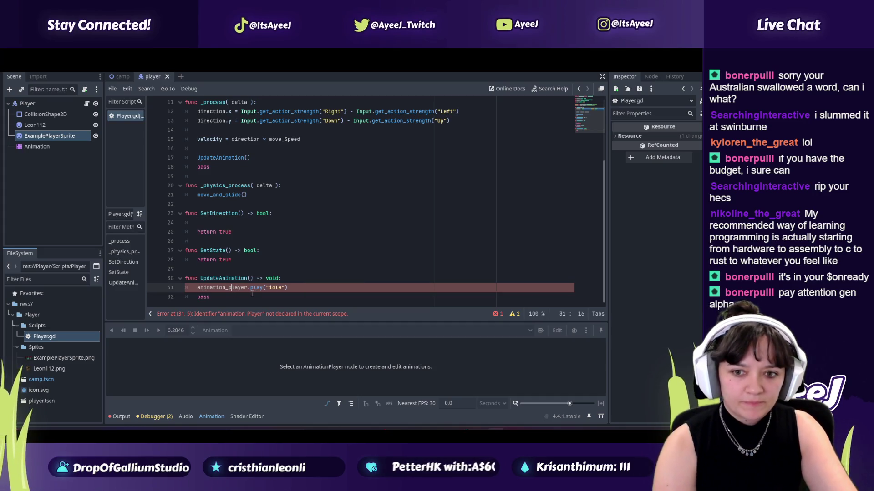
left_click(295, 290)
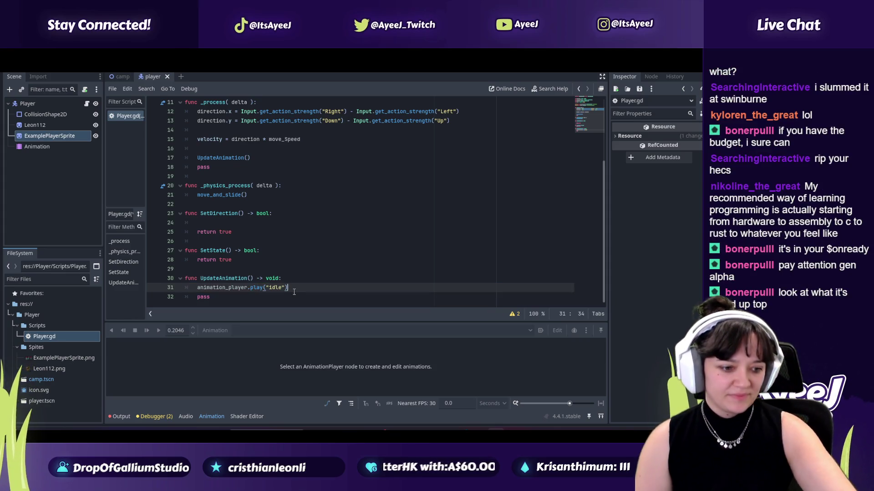
scroll(242, 226, "up", 3)
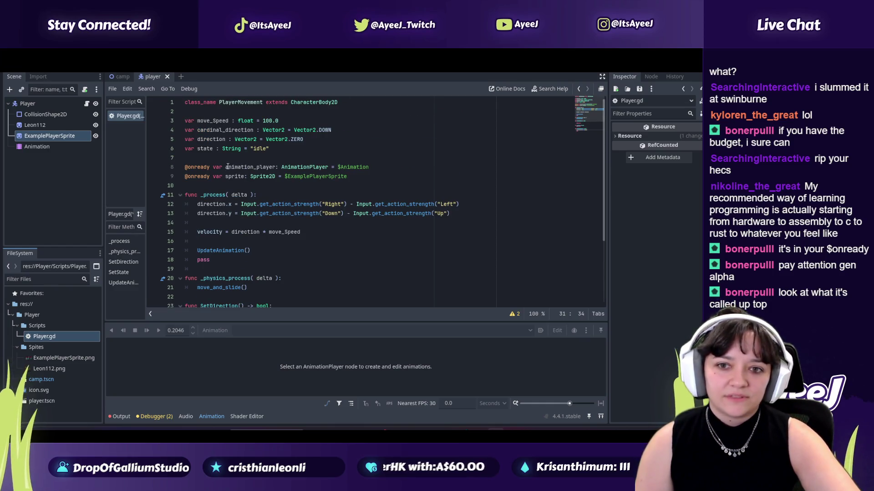
left_click_drag(227, 167, 270, 168)
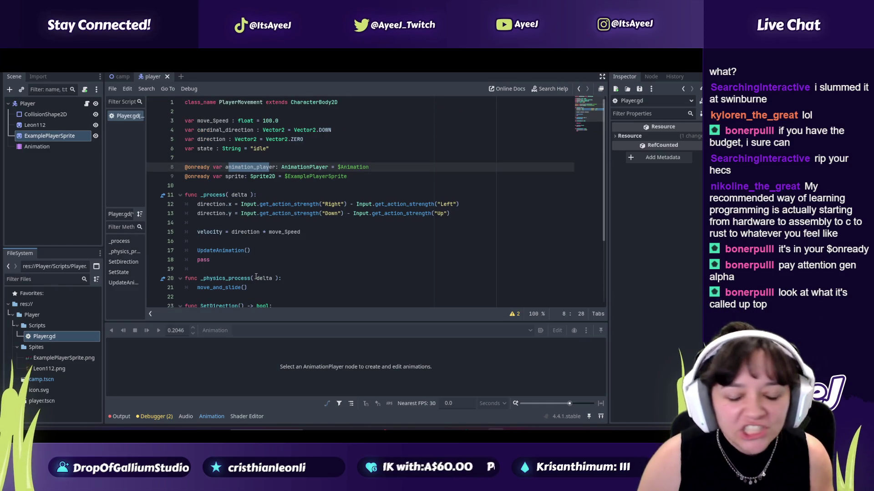
scroll(256, 279, "down", 3)
key("alt+Tab")
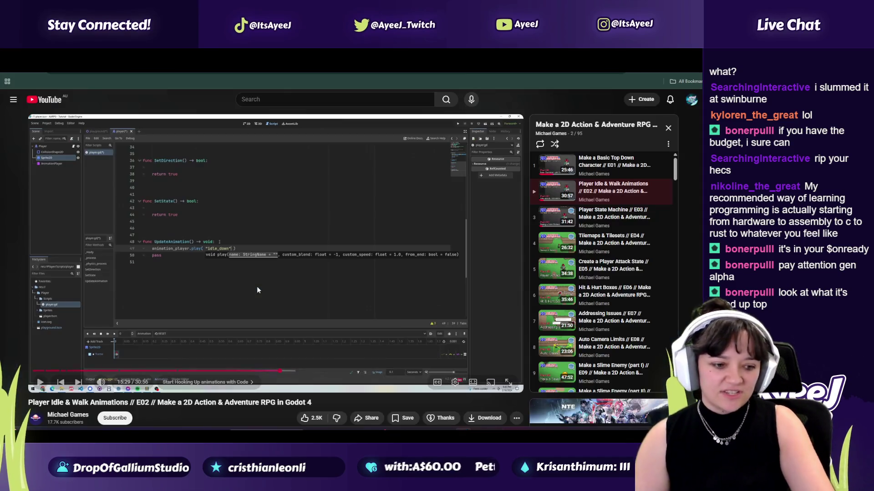
- Play the tutorial on to 15:35, pause it, then save Player.gd in Godot
left_click(277, 277)
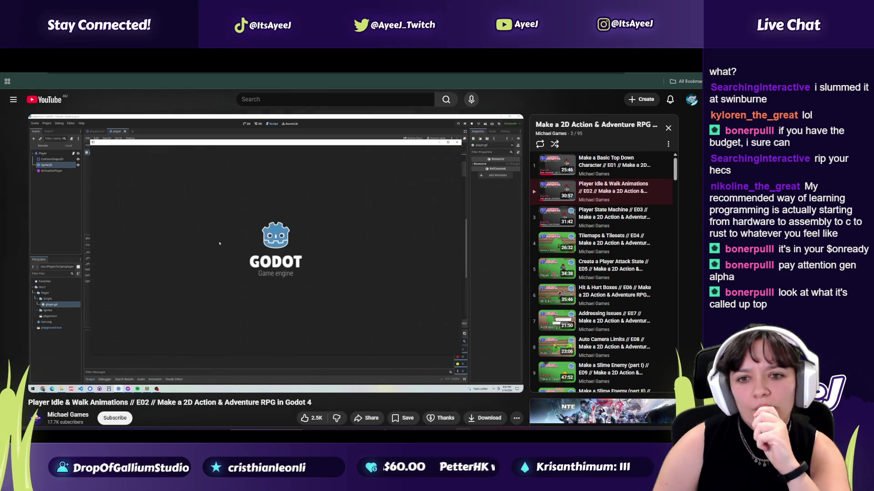
left_click(334, 258)
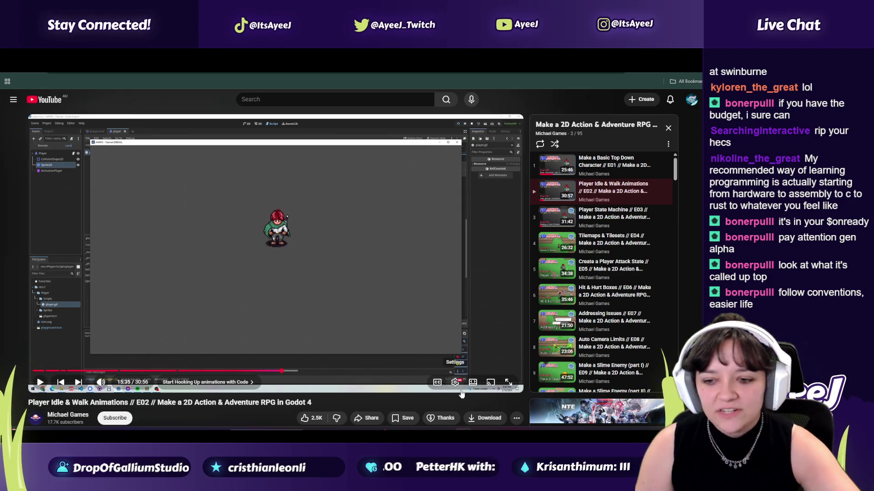
key("alt+Tab")
key("ctrl+s")
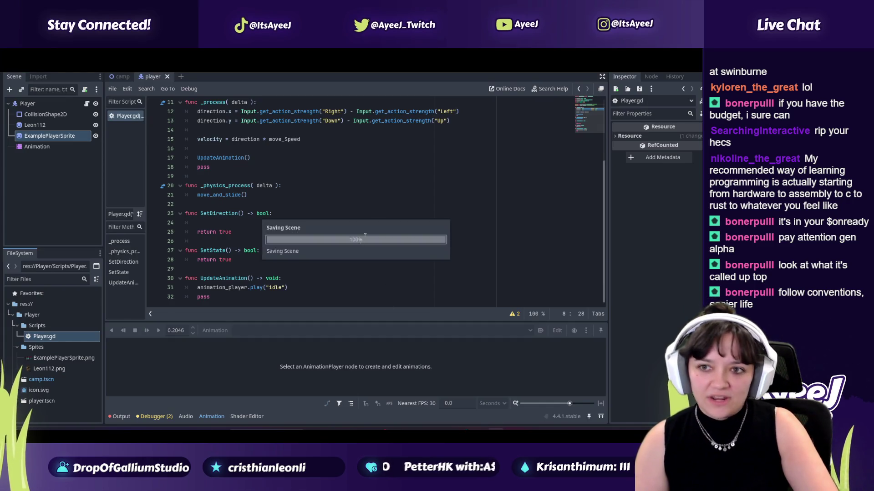
- Test-run the game with F5, then close the game window
key("F5")
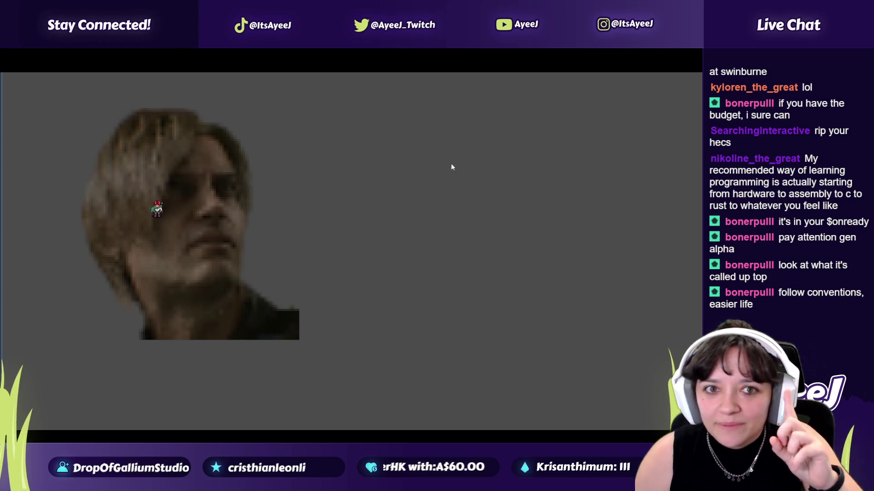
key("alt+Tab")
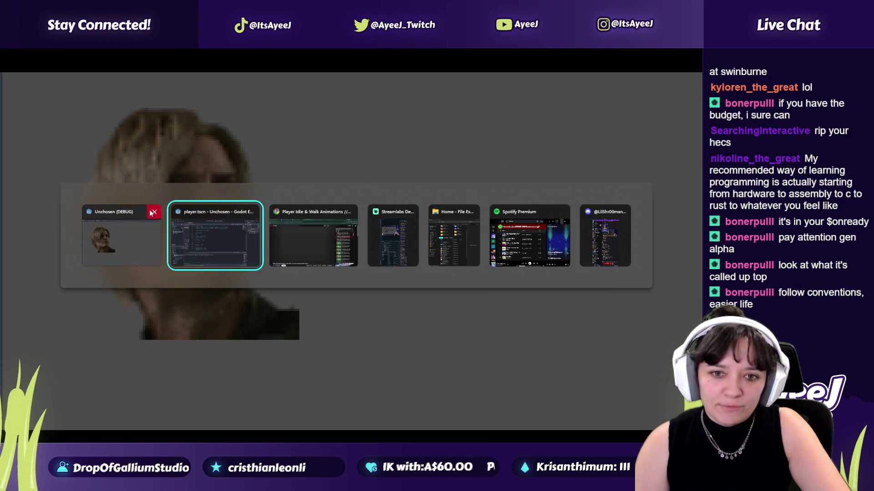
left_click(153, 213)
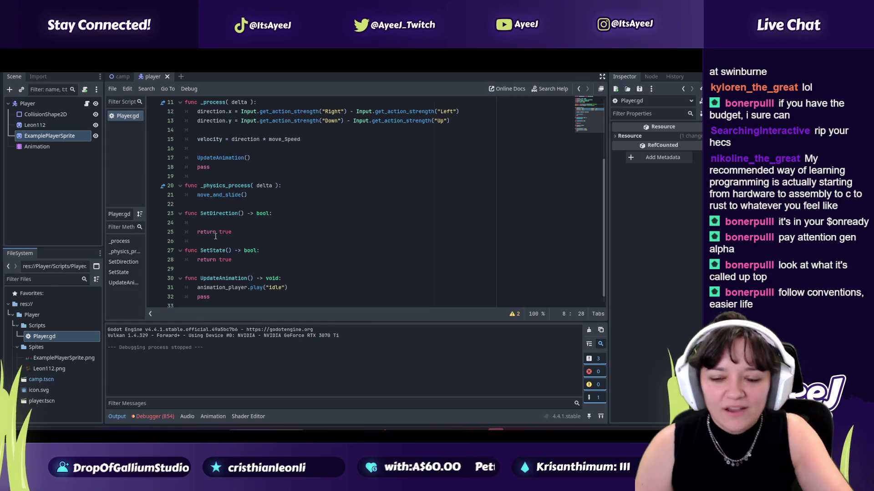
- Rewind the tutorial to 15:20 and return to line 31 of Player.gd
scroll(215, 237, "up", 5)
scroll(222, 236, "down", 5)
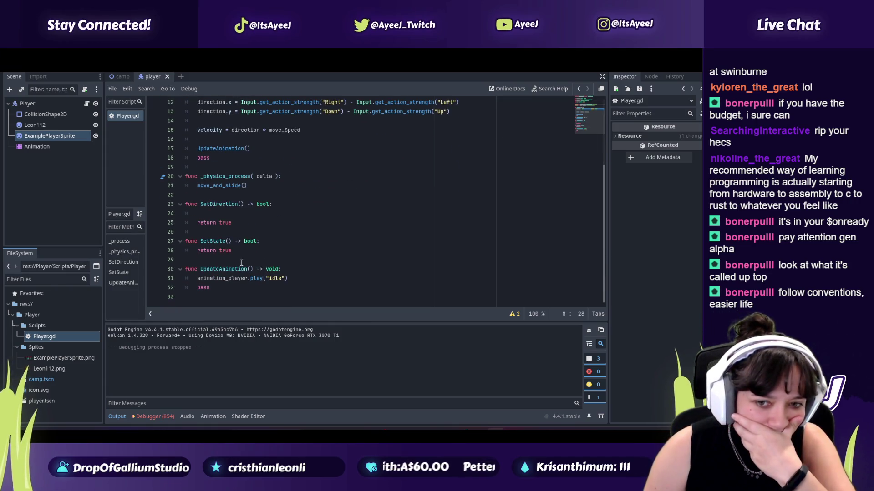
left_click(261, 279)
key("alt+Tab")
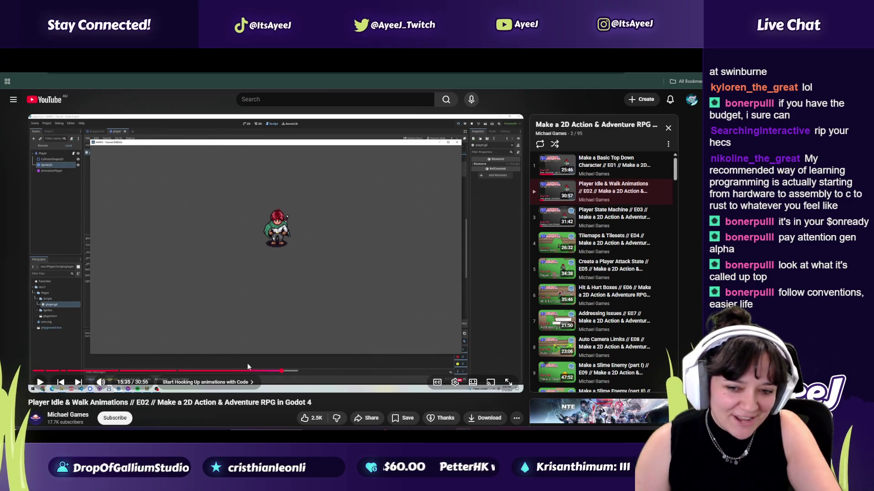
key("Left")
key("Left")
key("Left")
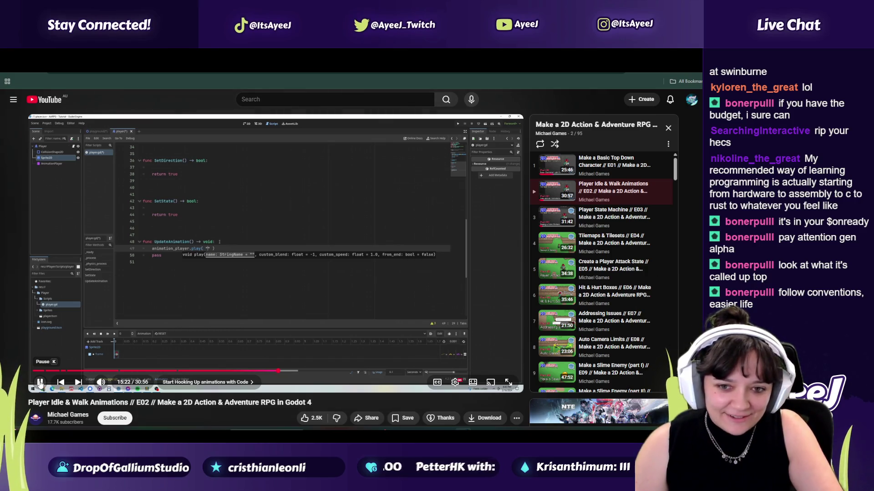
key("alt+Tab")
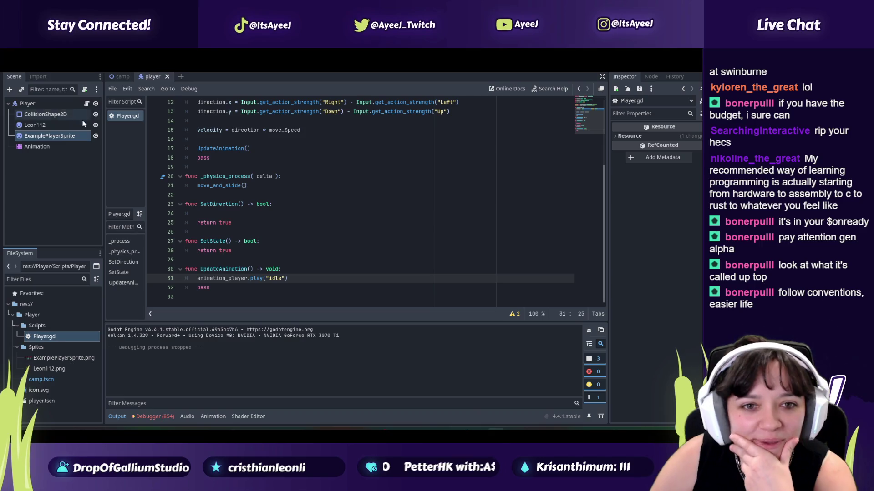
- Select the Animation node and review its animation names such as idle_down, idle_side and walk_side
left_click(37, 147)
left_click(242, 331)
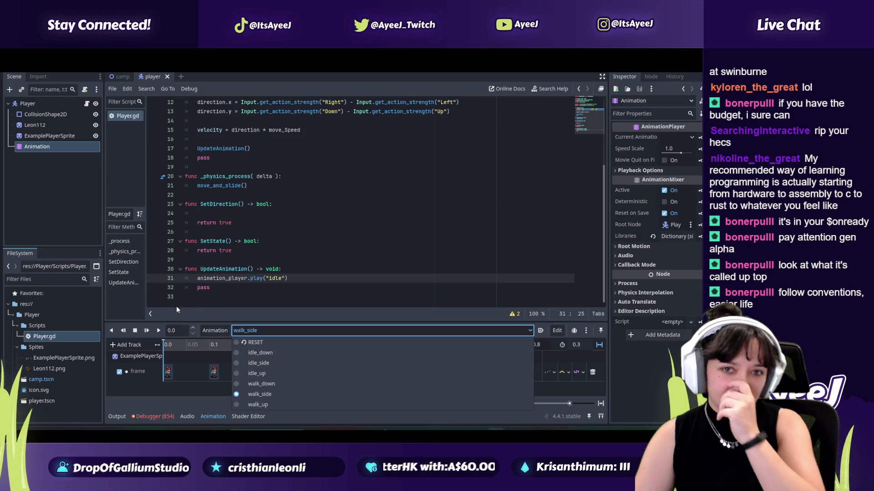
left_click(47, 138)
left_click(46, 136)
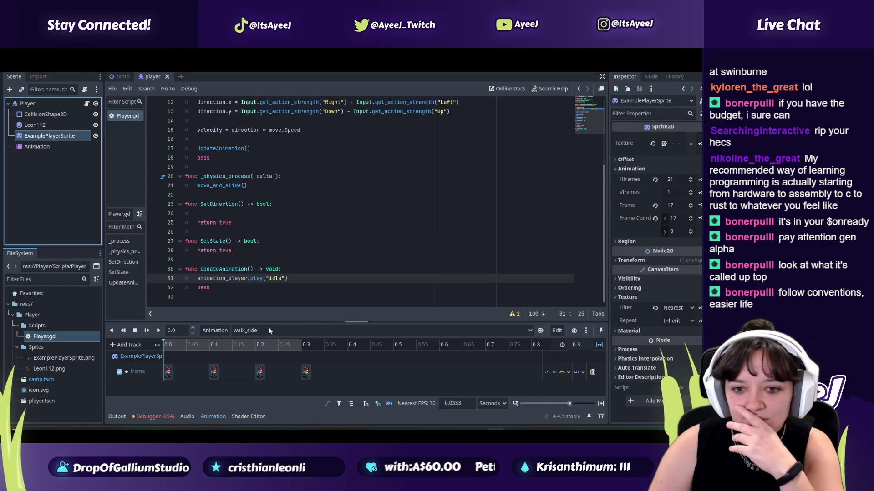
left_click(248, 331)
left_click(282, 278)
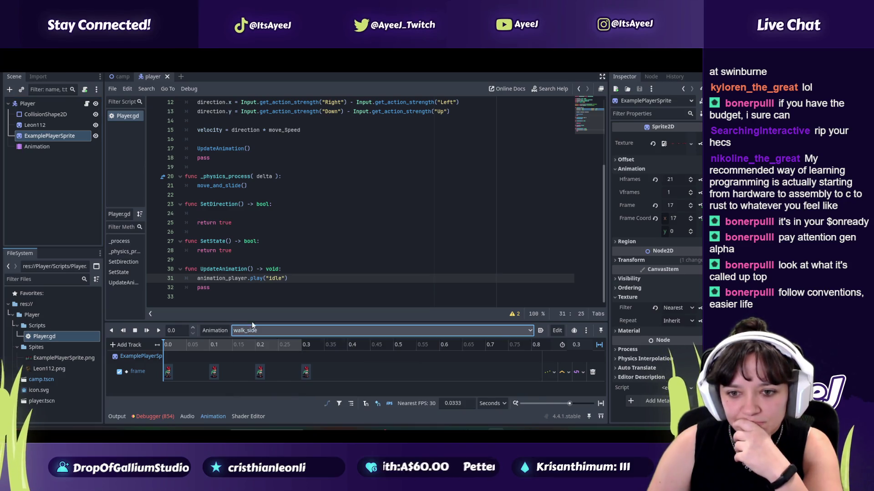
scroll(281, 275, "up", 4)
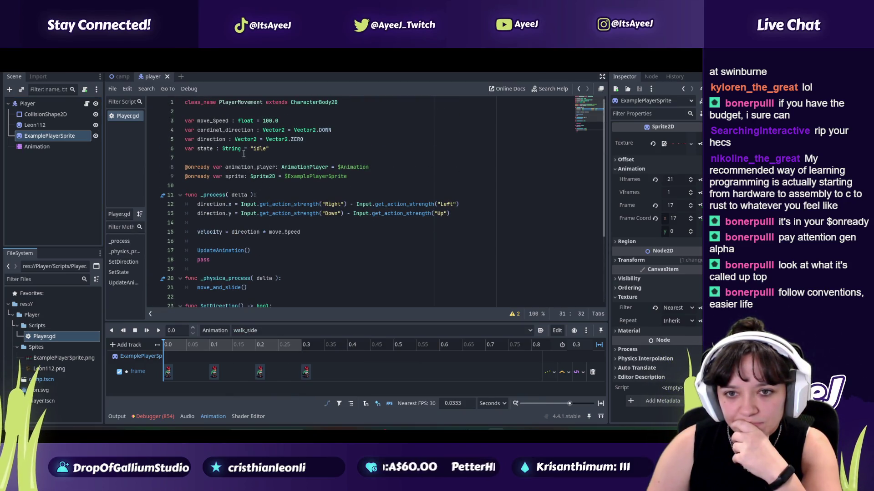
scroll(257, 150, "down", 4)
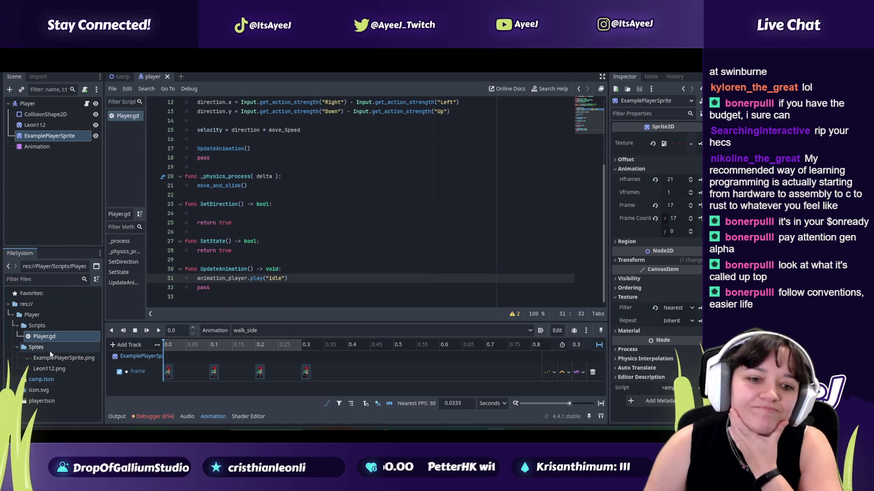
mouse_move(41, 362)
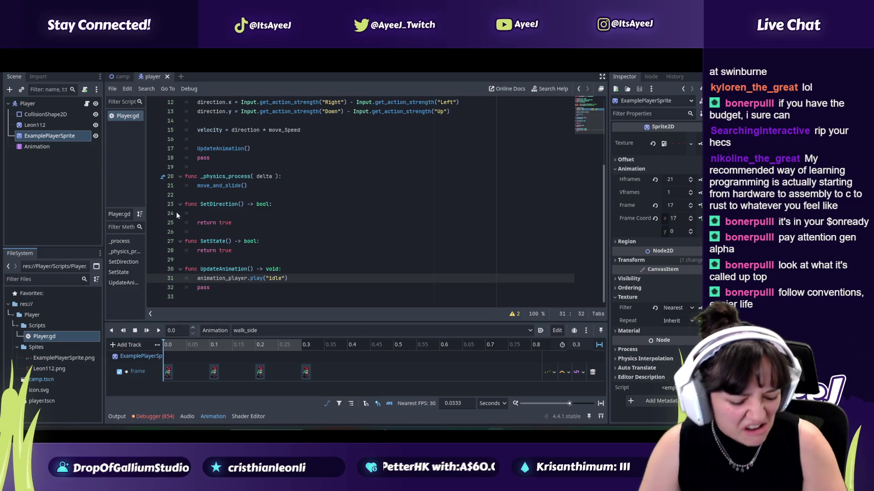
left_click(41, 148)
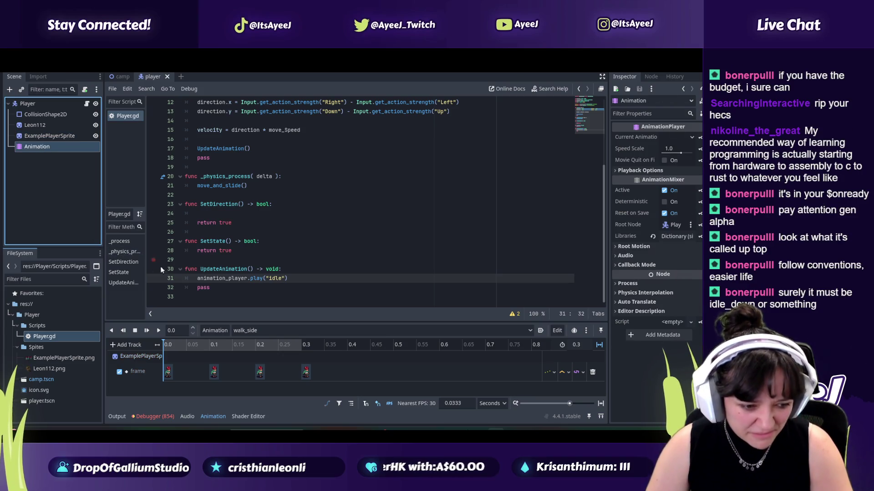
key("alt+Tab")
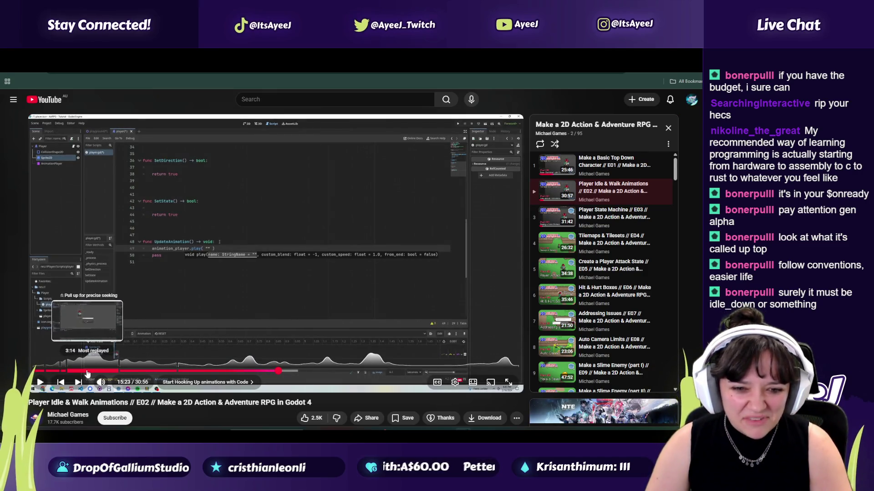
key("alt+Tab")
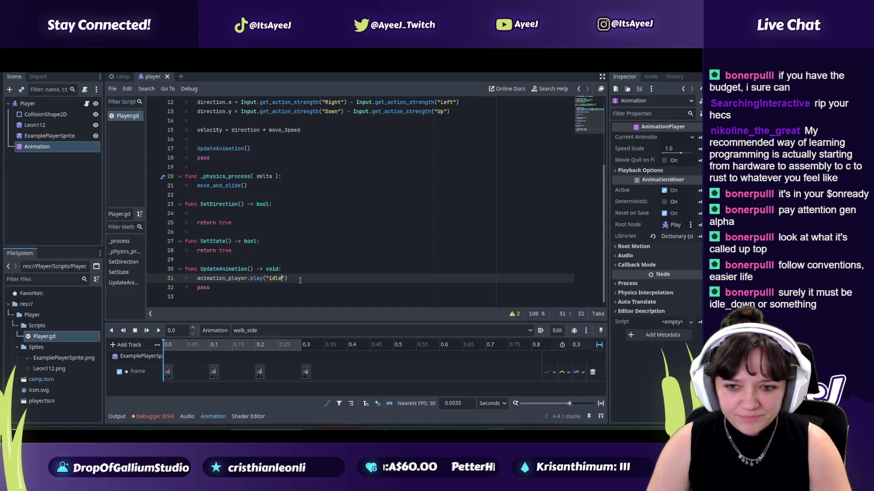
- Look through the Animation panel's list of animation names again
left_click(248, 331)
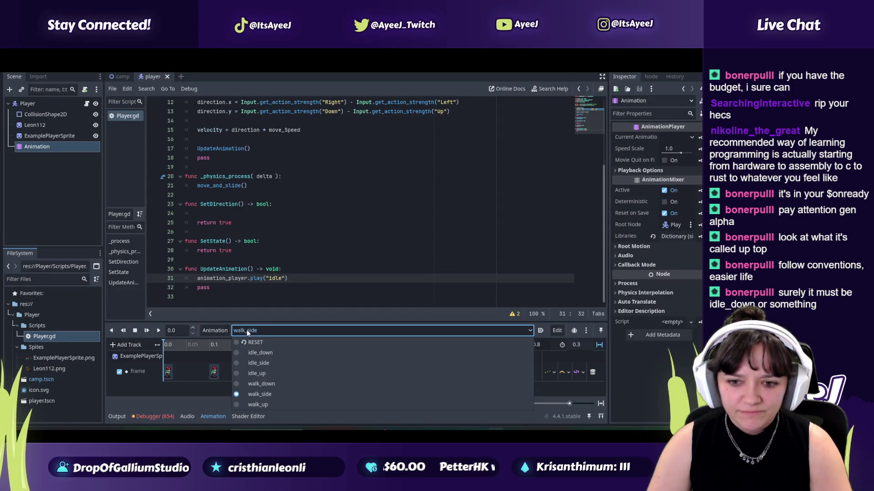
left_click(248, 332)
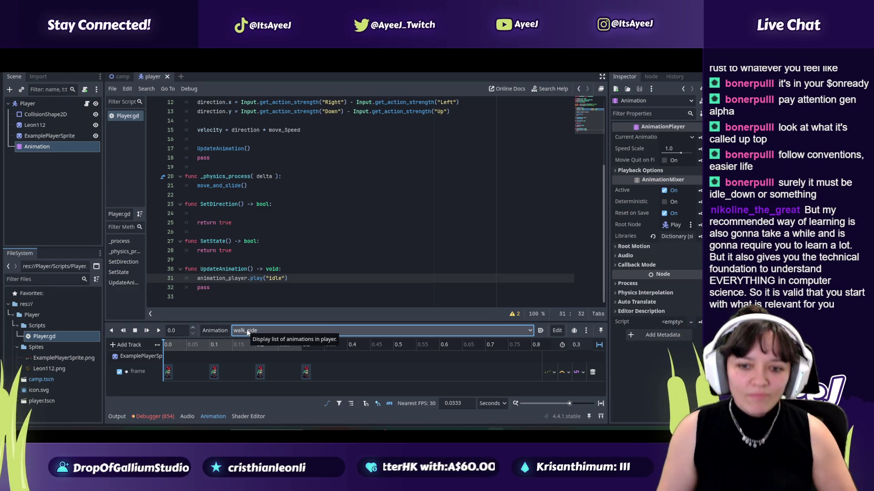
left_click(248, 332)
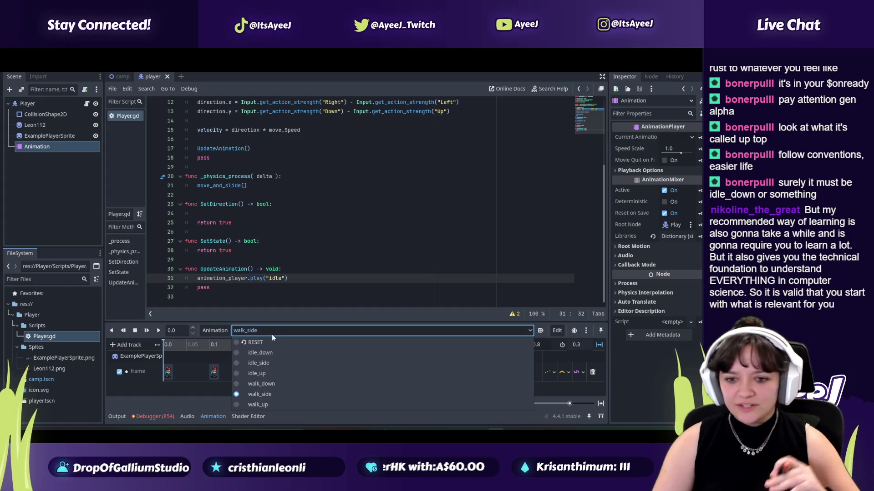
left_click(282, 279)
- Change line 31 to play "idle_down" and run the game to test it
left_click(282, 279)
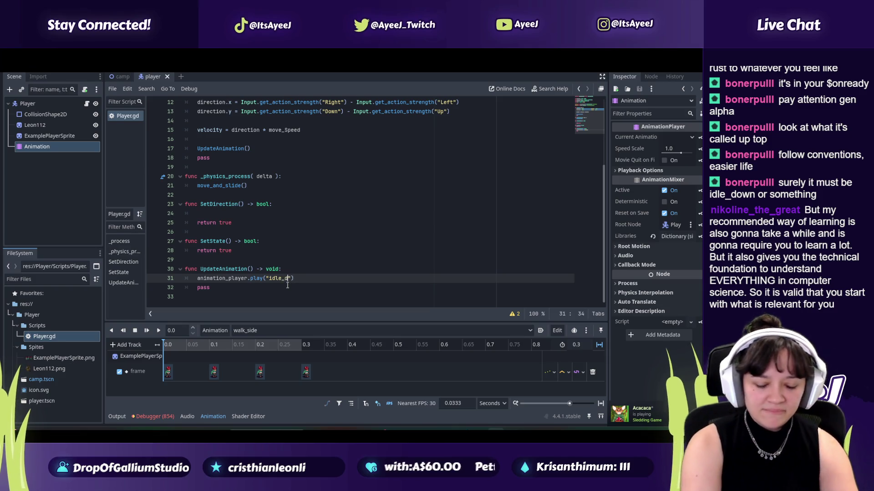
type("own")
left_click(328, 271)
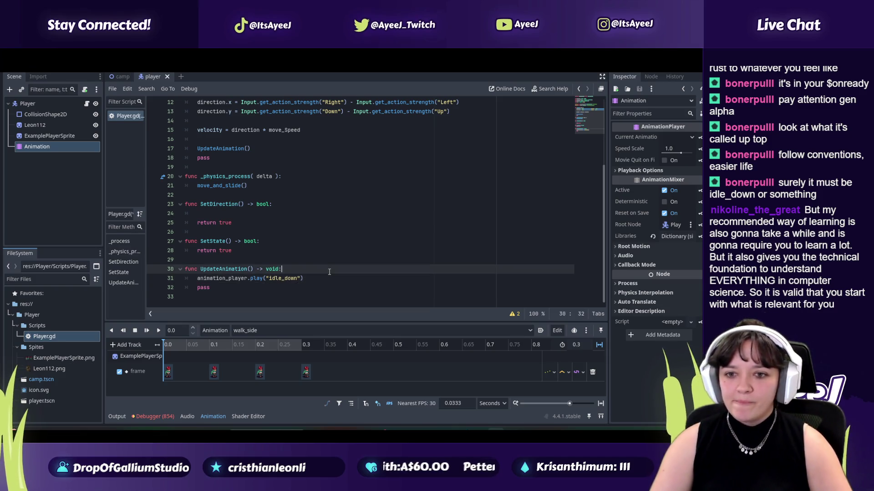
left_click(602, 73)
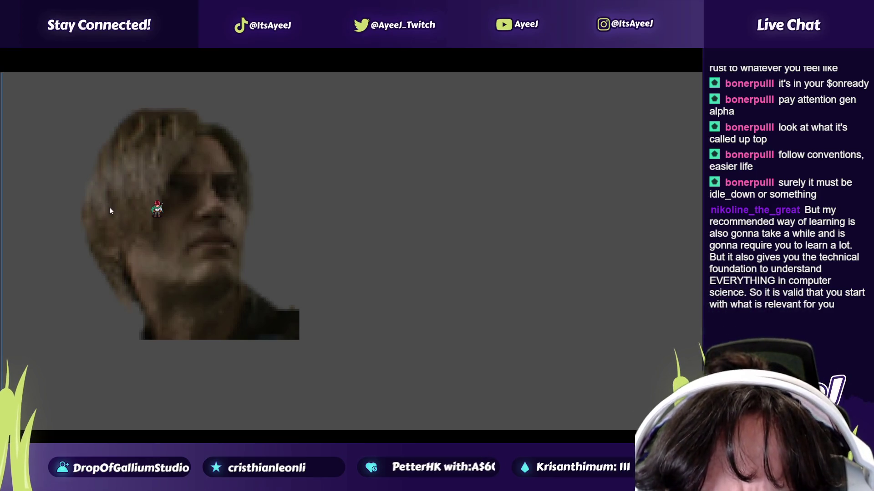
- Move the player down, up and right with the arrow keys, then close the game window
key("Down")
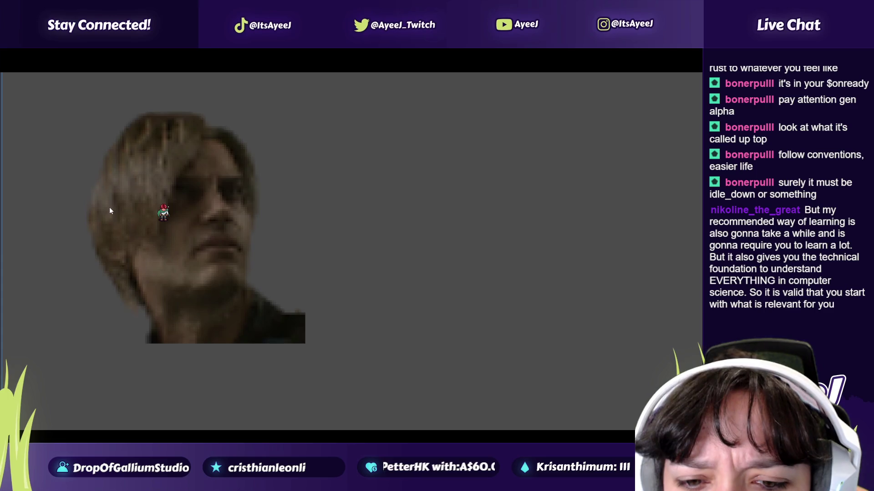
key("Up")
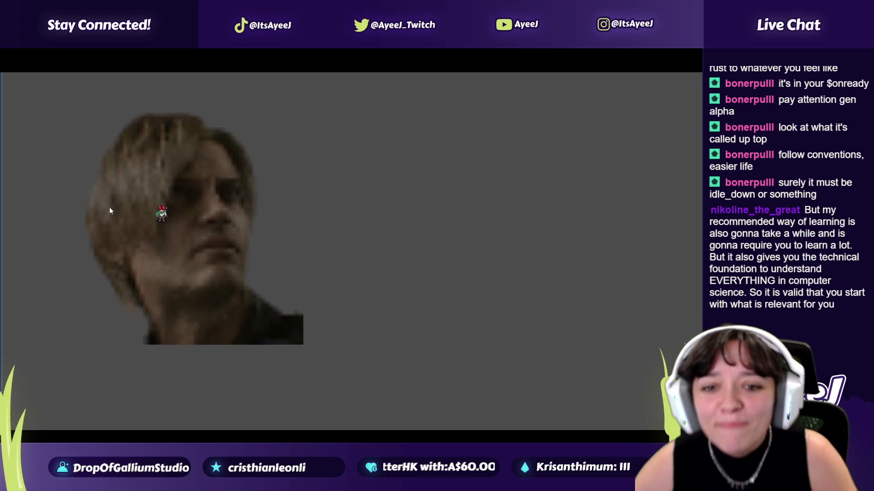
key("Right")
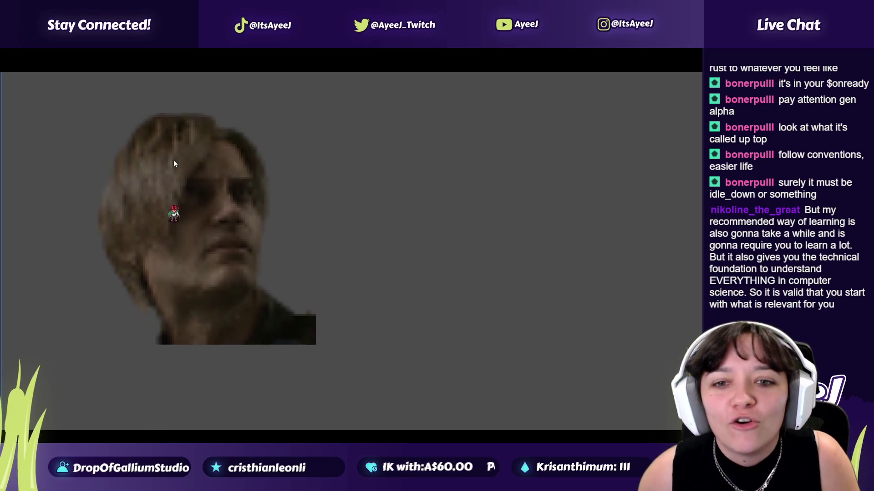
key("alt+Tab")
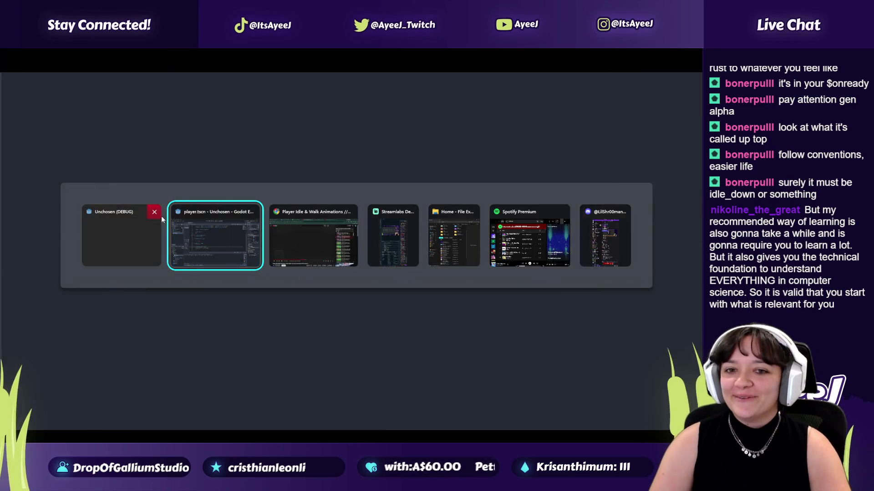
left_click(153, 212)
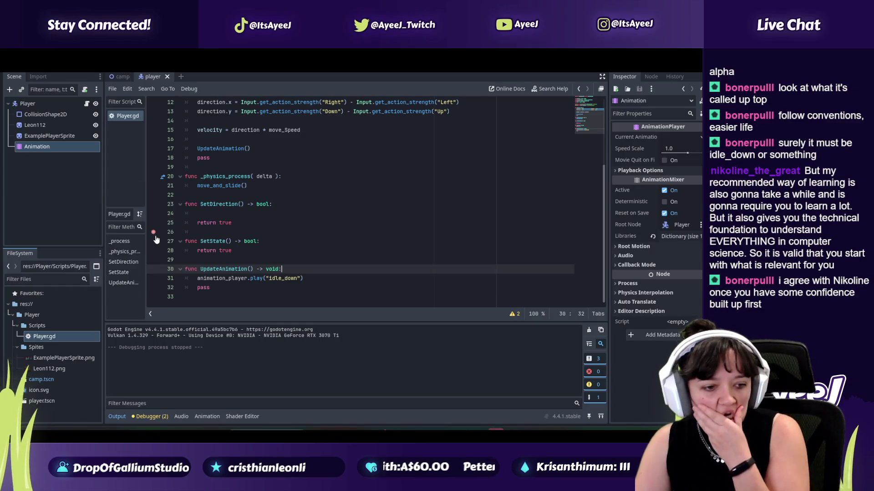
- Trim line 31's "idle_down" to "idle" in UpdateAnimation and save Player.gd
left_click(154, 233)
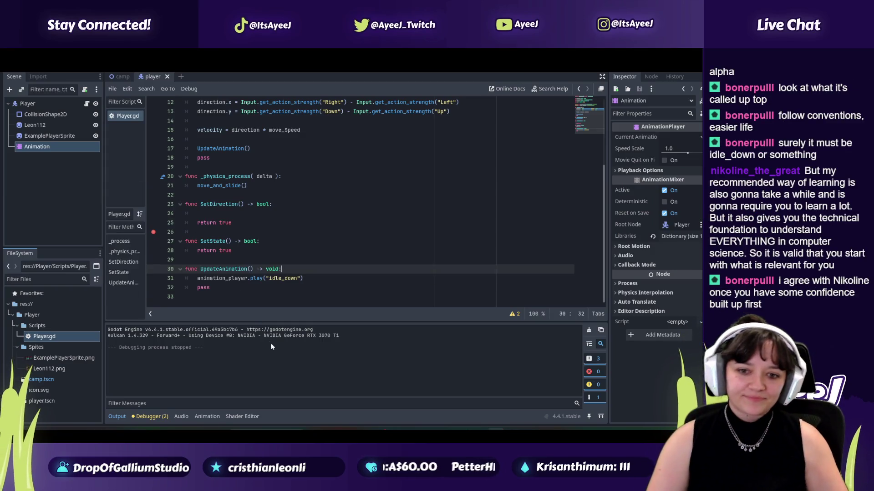
left_click(297, 278)
left_click_drag(297, 278, 284, 278)
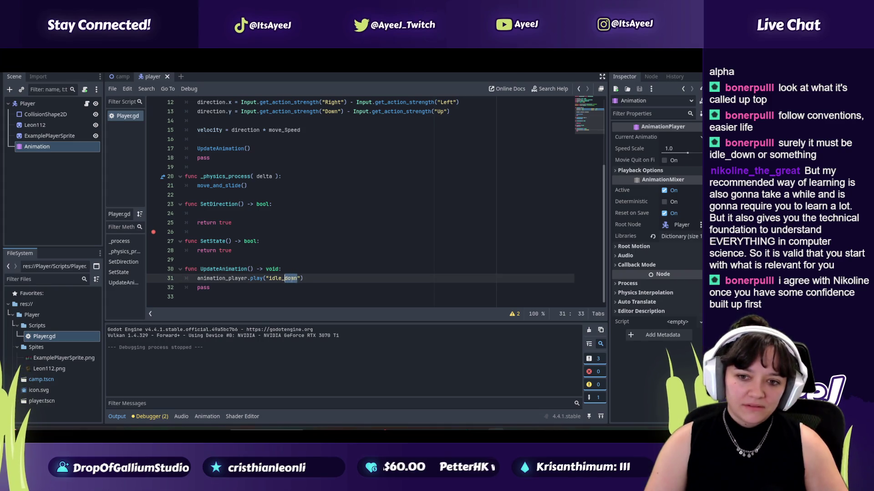
key("BackSpace")
key("BackSpace")
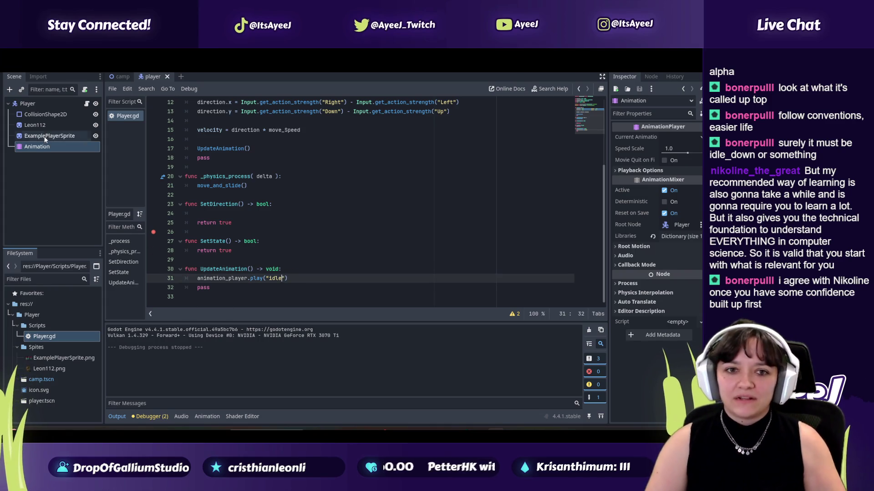
left_click(38, 105)
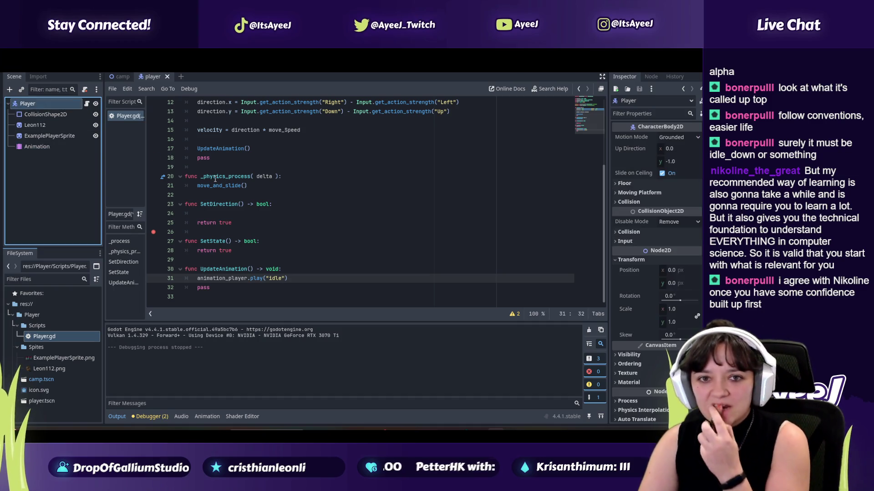
key("ctrl+s")
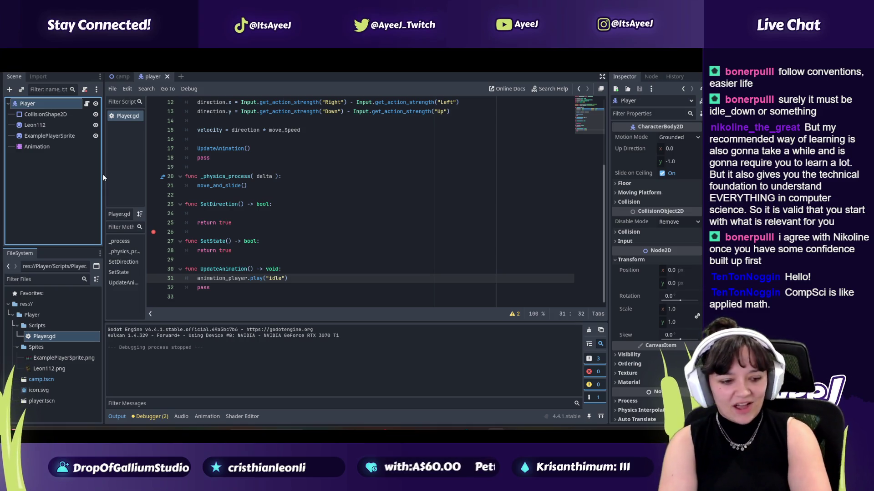
left_click(154, 233)
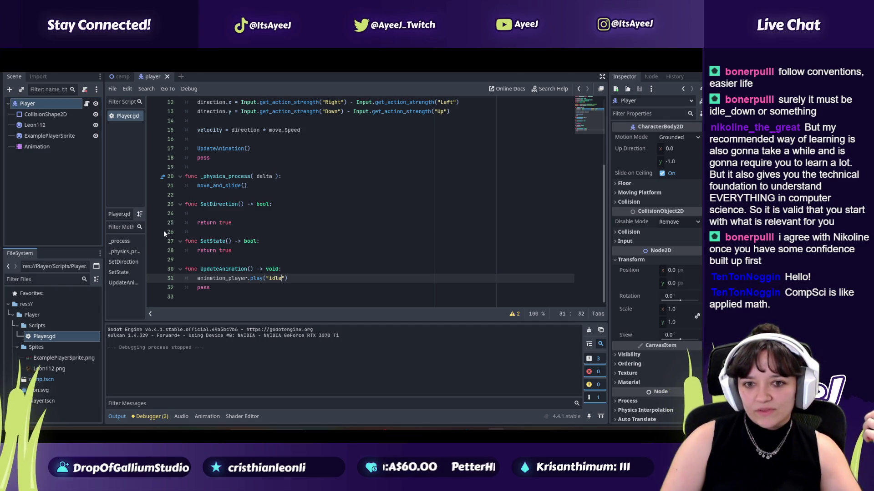
scroll(170, 230, "up", 4)
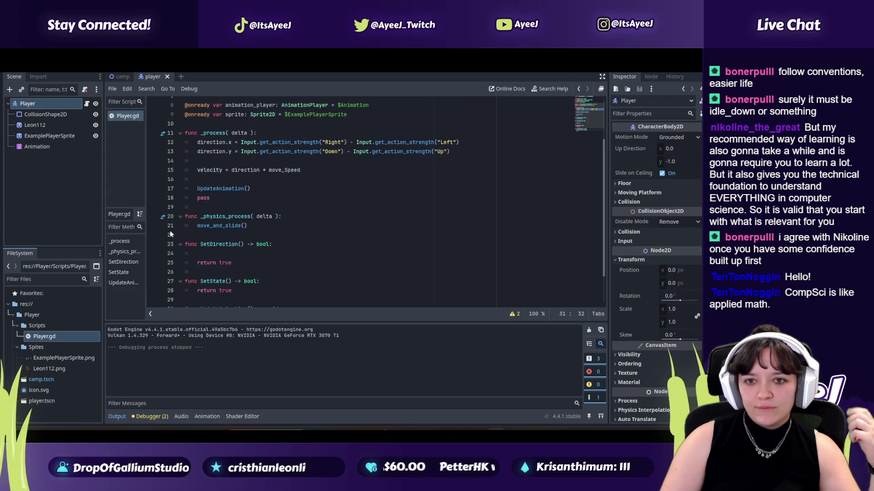
- Inspect the Player, CollisionShape2D, Leon112, Animation and ExamplePlayerSprite nodes, then bring back the YouTube tutorial
left_click(27, 119)
left_click(33, 103)
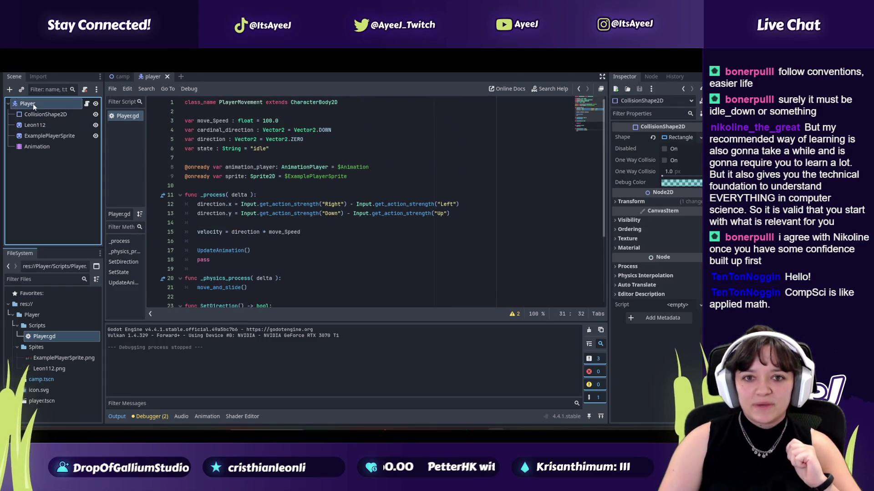
left_click(35, 124)
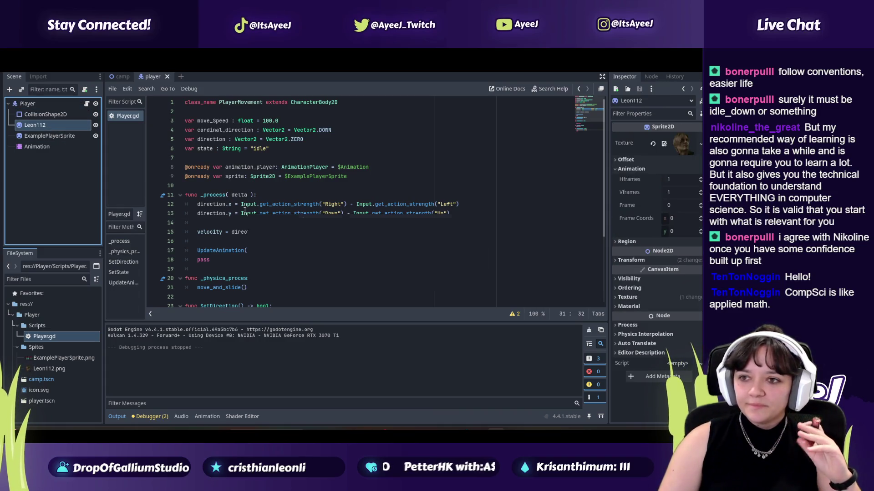
scroll(182, 201, "down", 3)
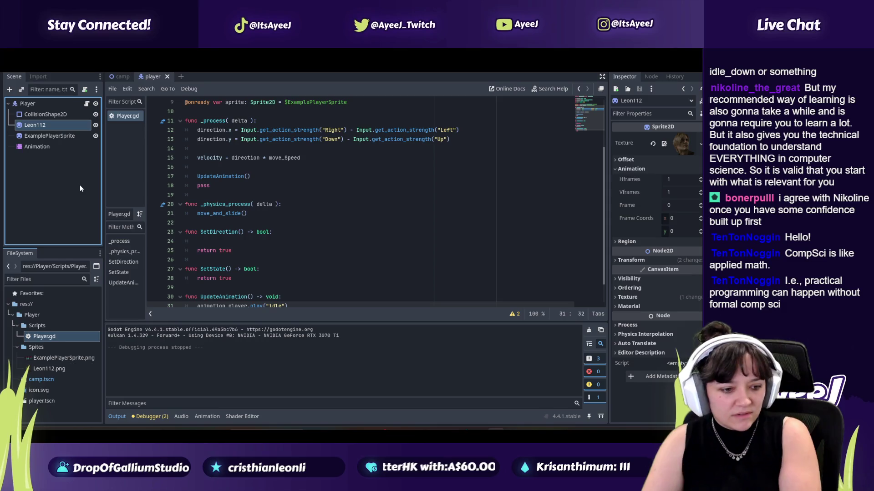
left_click(57, 147)
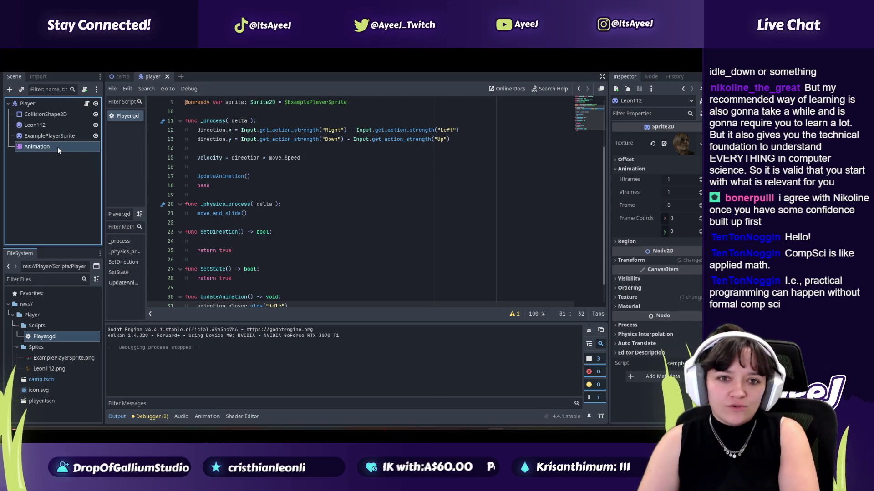
left_click(48, 136)
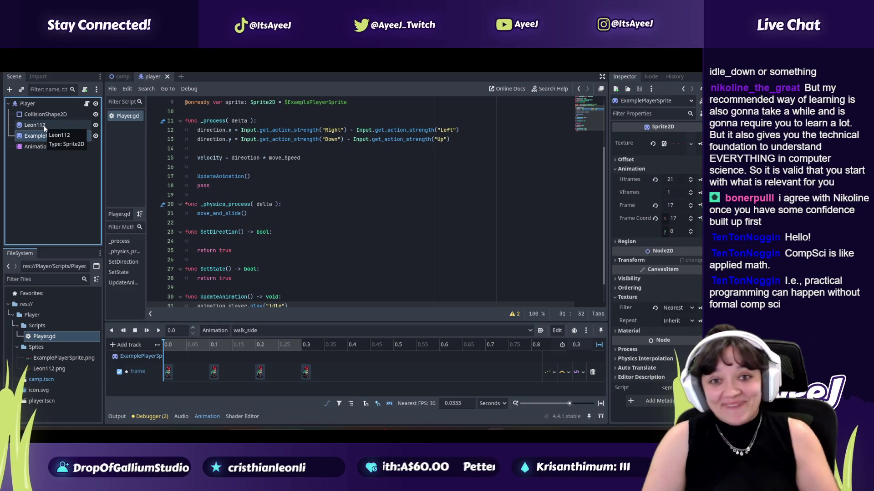
left_click(44, 125)
left_click(42, 115)
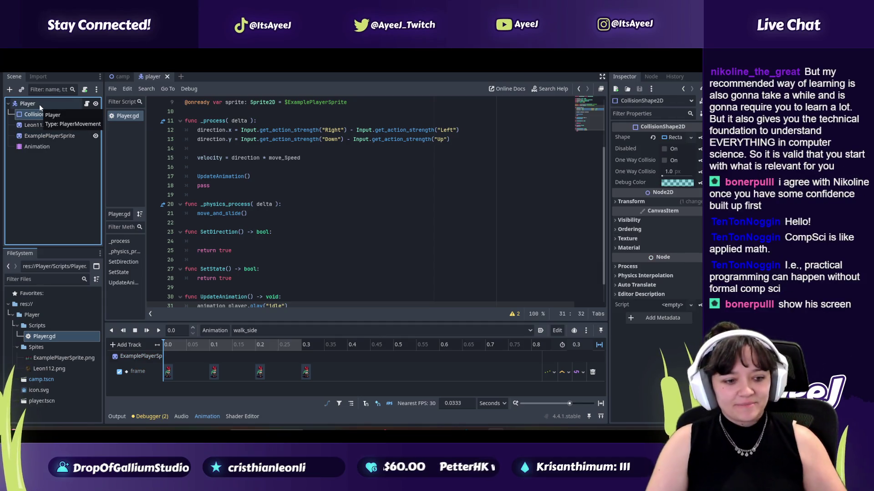
left_click(459, 391)
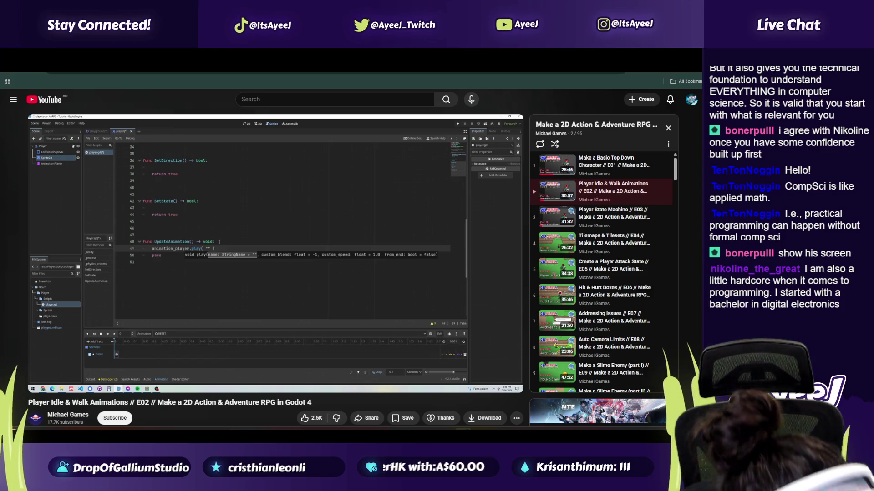
- Watch the tutorial to 15:40, pausing at 15:32, then switch to Godot with the game running
mouse_move(185, 290)
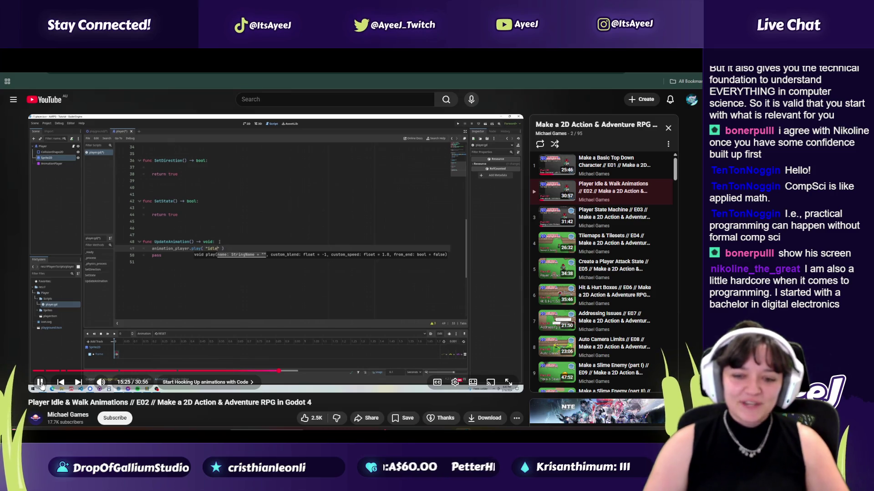
mouse_move(40, 385)
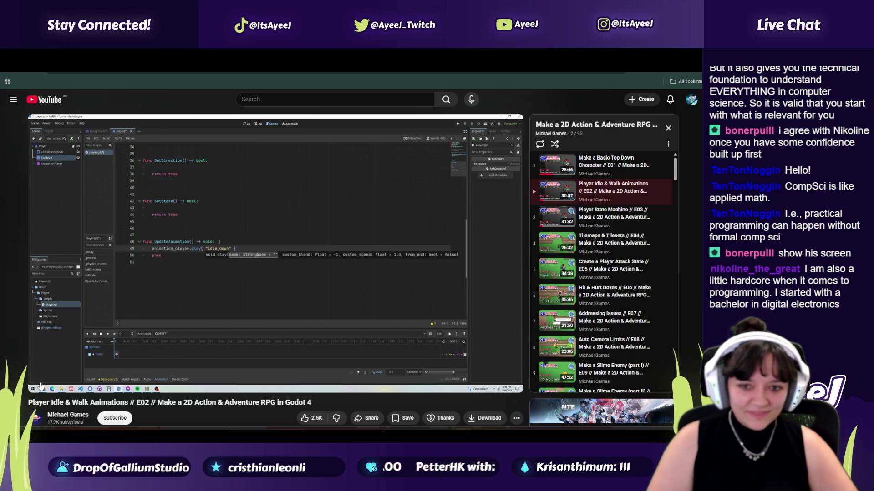
left_click(40, 385)
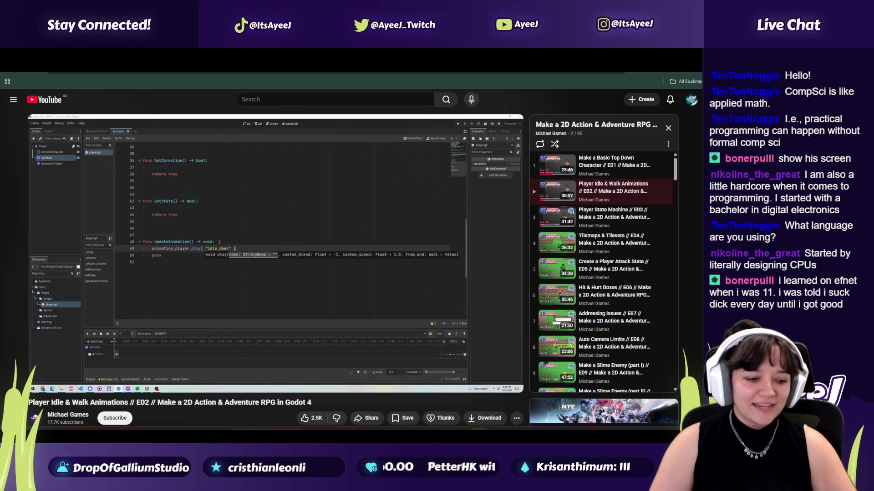
mouse_move(172, 338)
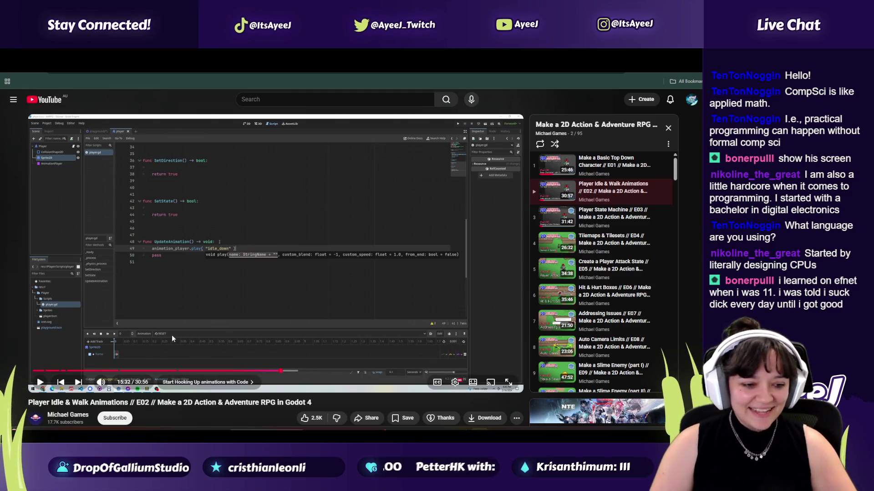
left_click(207, 301)
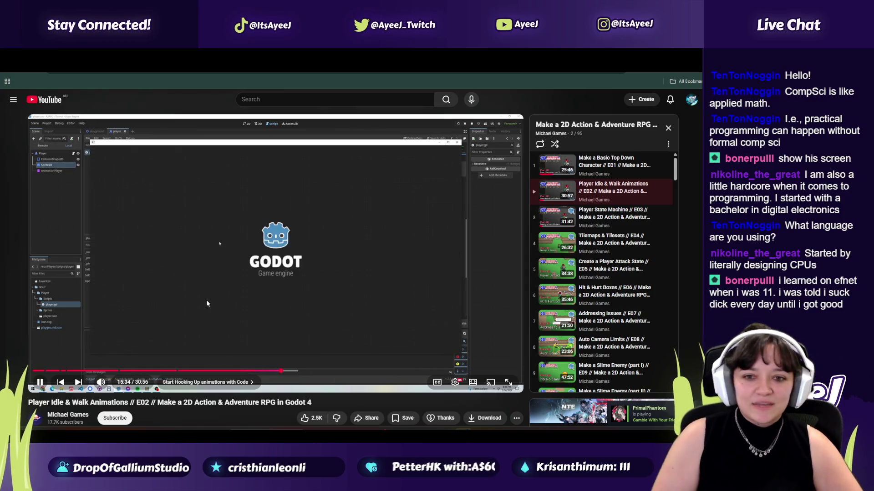
mouse_move(253, 285)
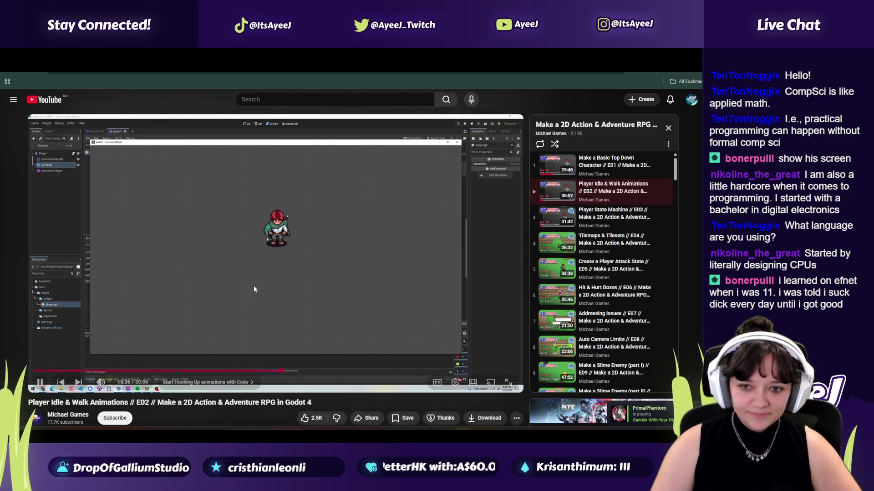
left_click(285, 259)
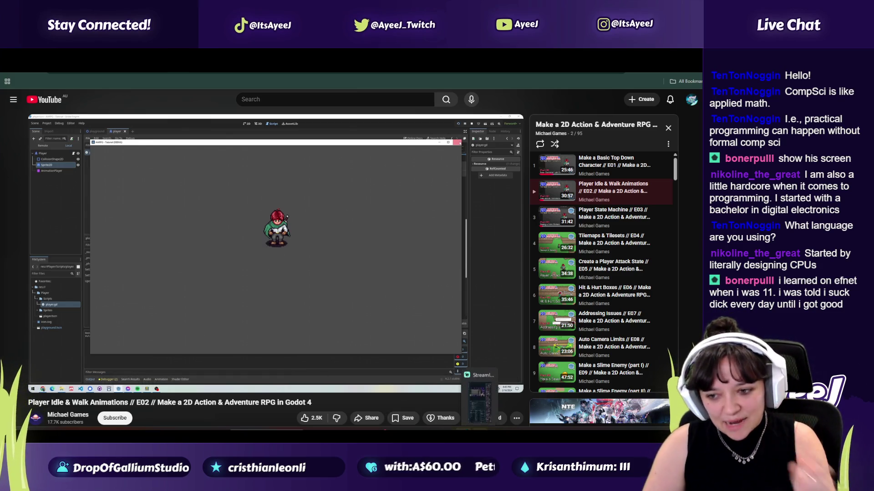
left_click(479, 405)
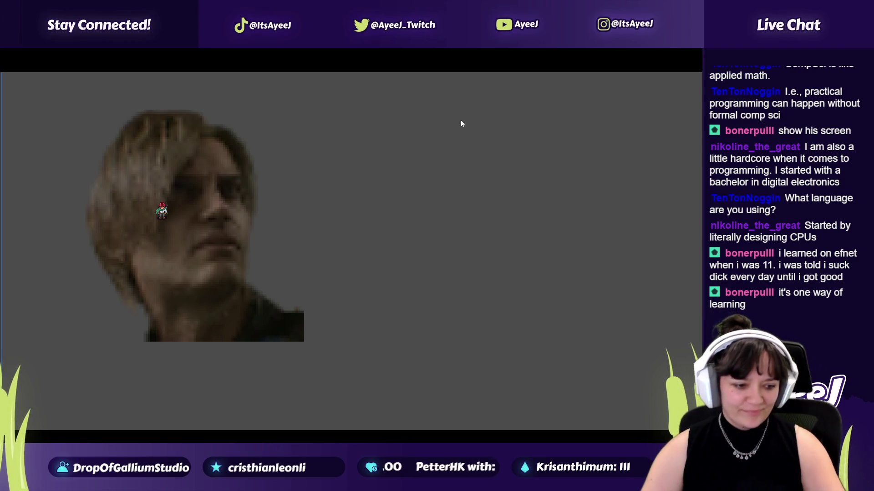
- Close the Unchosen (DEBUG) game window and bring the YouTube tutorial back up
key("alt+Tab")
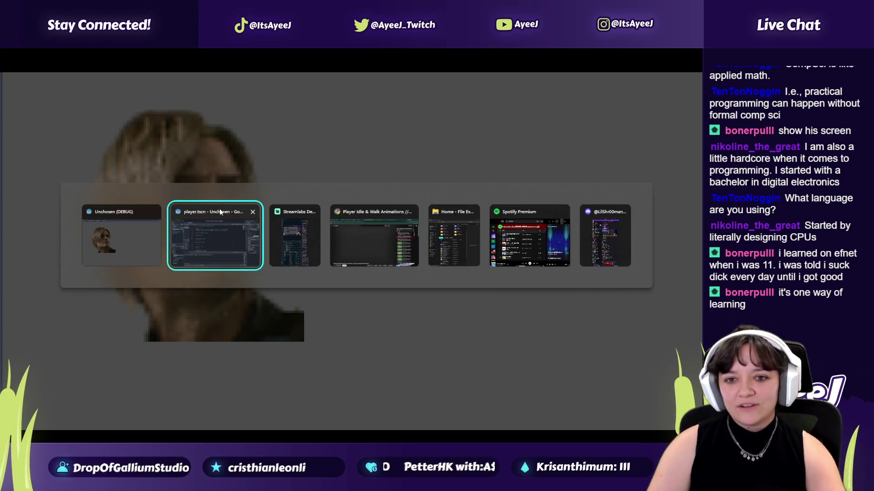
left_click(154, 212)
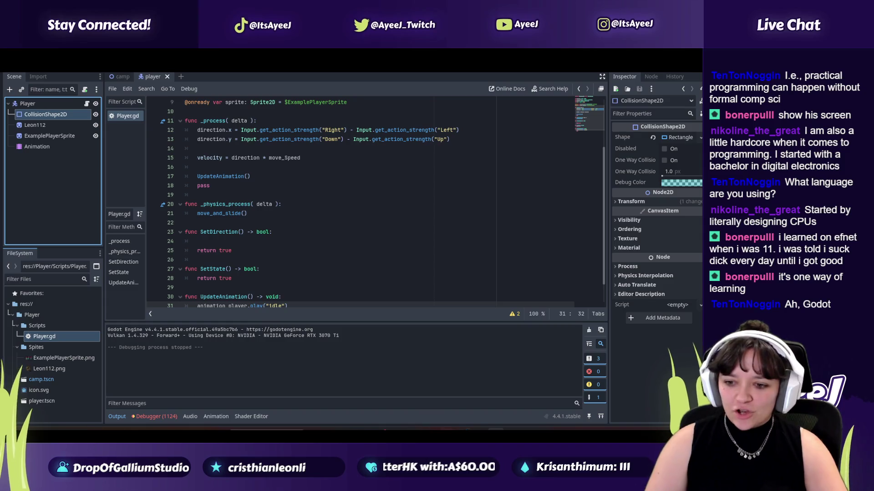
left_click(461, 404)
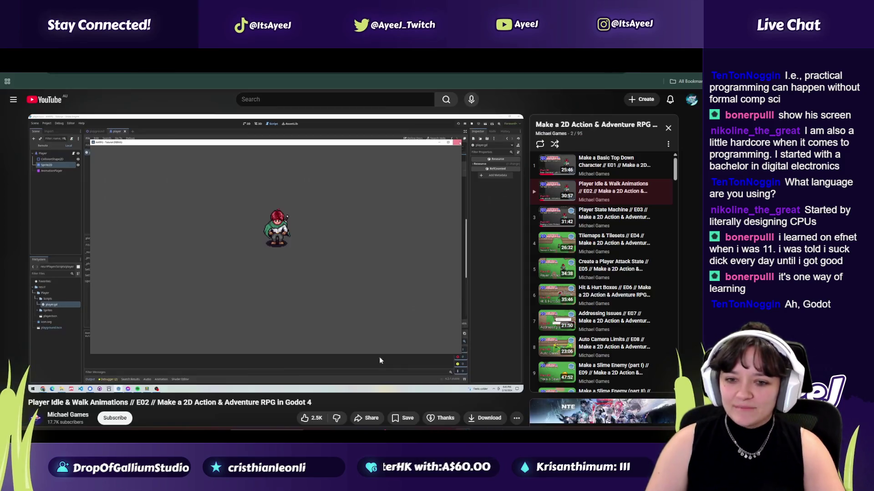
- Step through the tutorial, pausing at 15:48, 15:54 and 15:56, then keep it playing
left_click(255, 239)
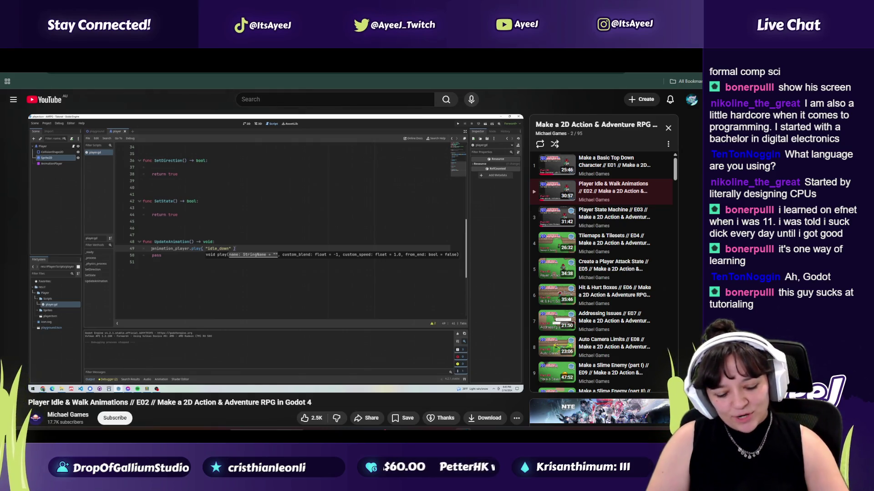
left_click(255, 242)
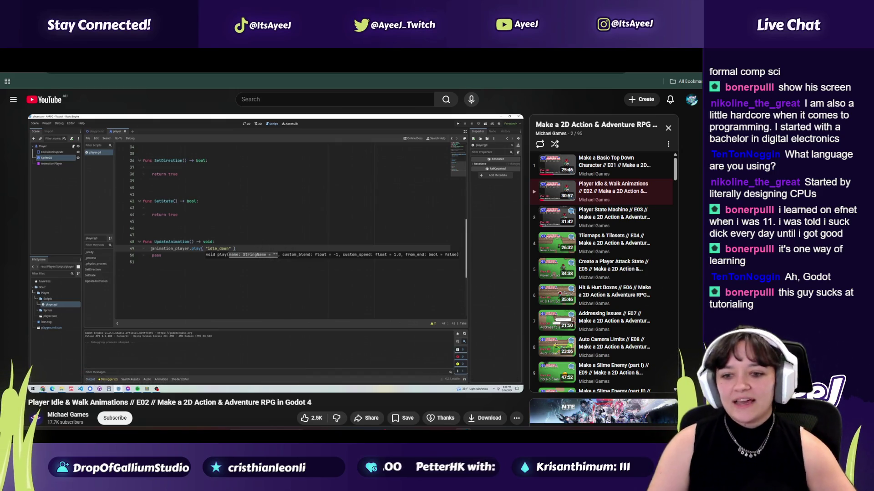
scroll(332, 336, "down", 3)
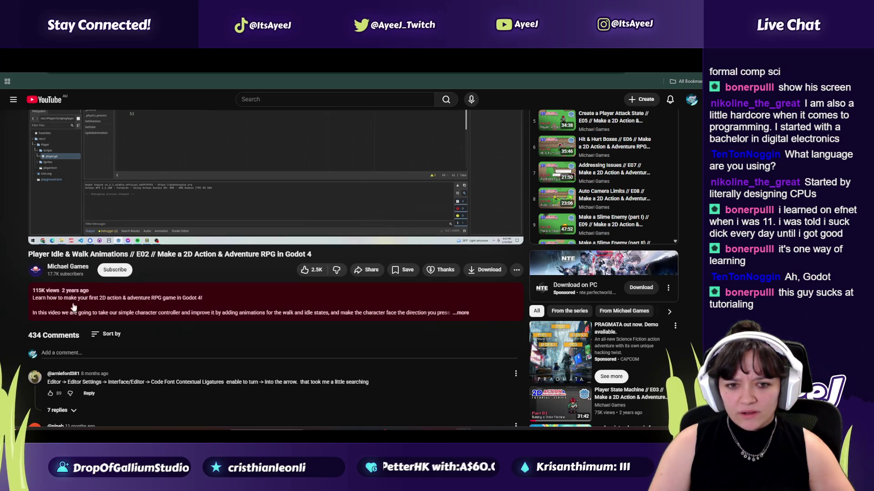
scroll(167, 200, "up", 3)
left_click(207, 291)
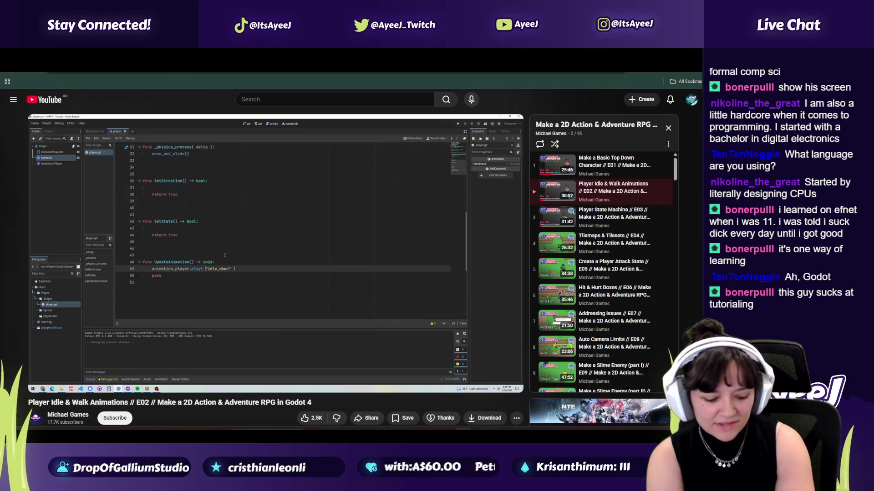
left_click(208, 292)
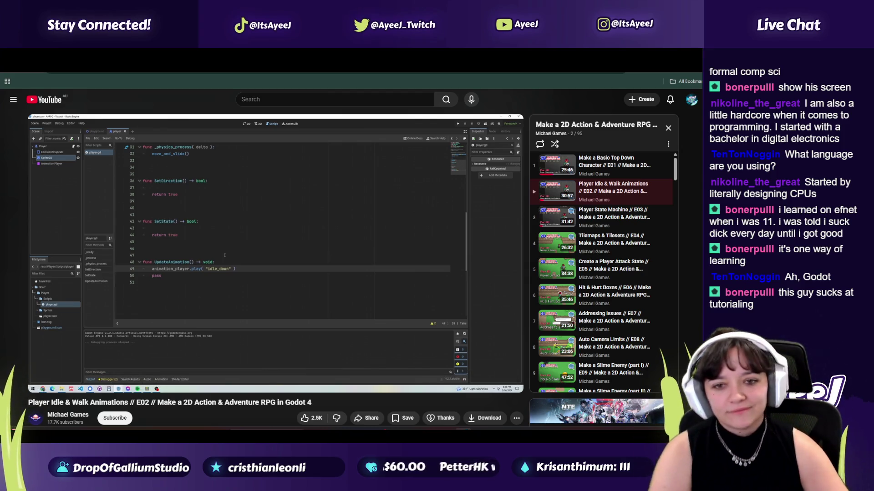
left_click(208, 292)
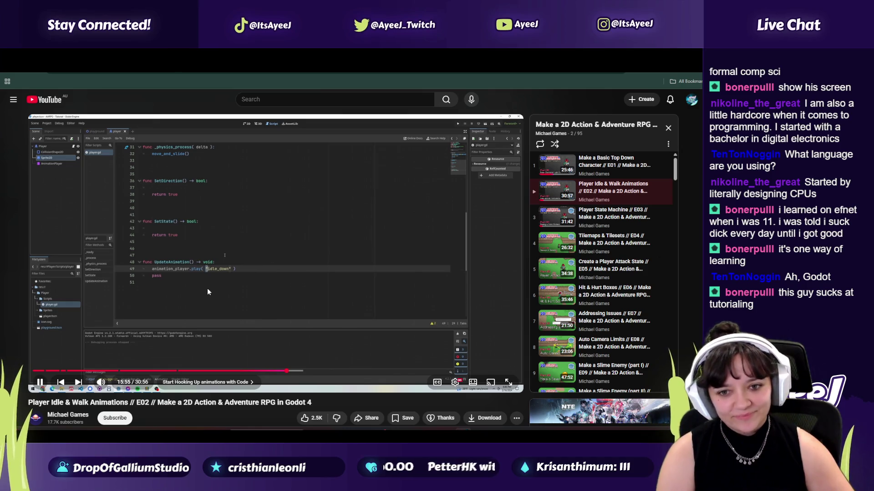
left_click(208, 292)
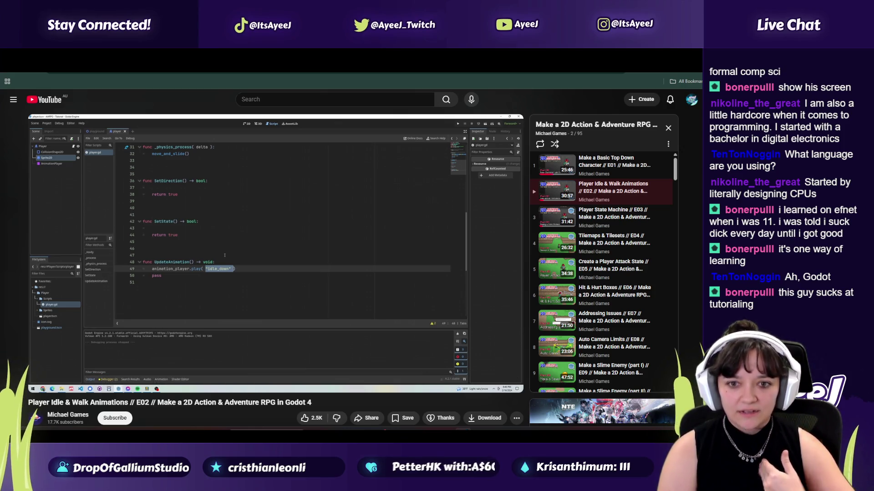
left_click(208, 292)
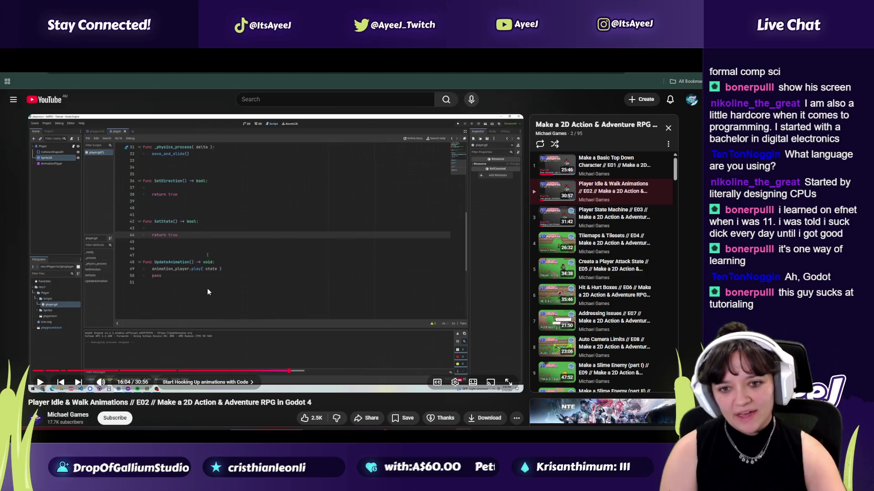
- Delete "idle" from line 31's play call in Player.gd, then resume the tutorial
key("alt+Tab")
left_click(287, 278)
key("alt+Tab")
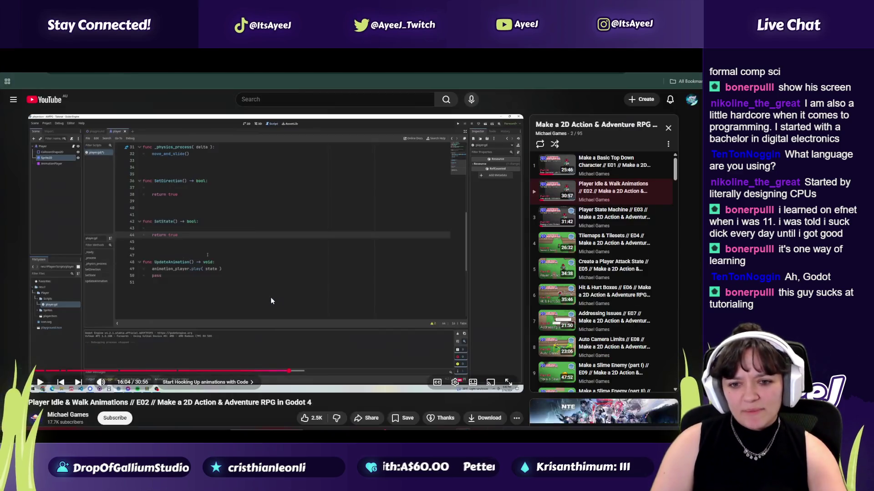
key("alt+Tab")
left_click(275, 278)
double_click(275, 278)
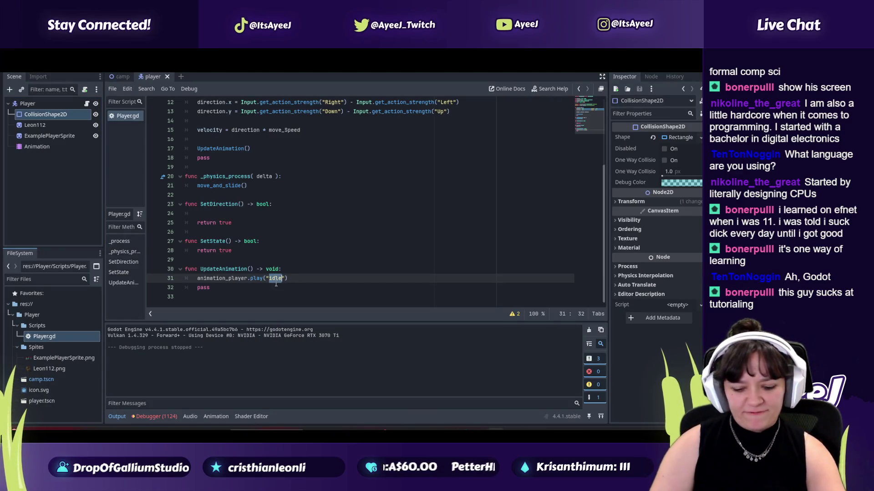
key("BackSpace")
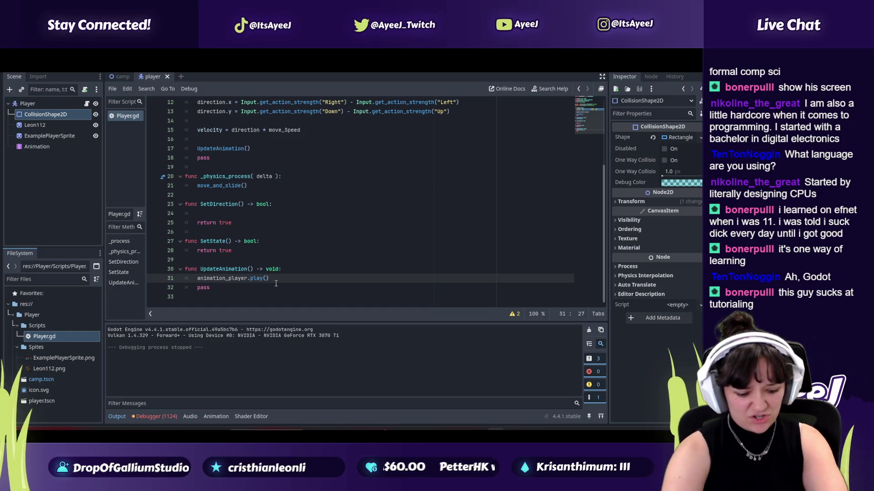
key("alt+Tab")
left_click(293, 264)
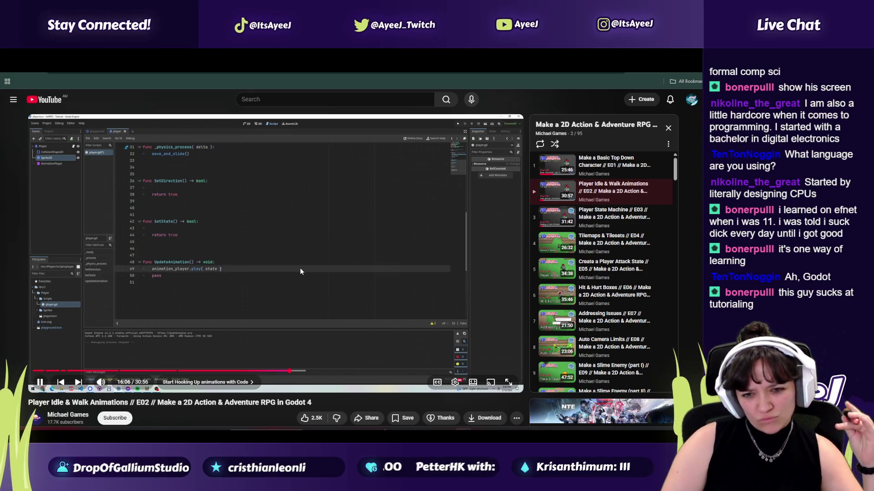
- Pause and resume the tutorial until its play call reads state + "_" + "down", then return to Godot
left_click(300, 269)
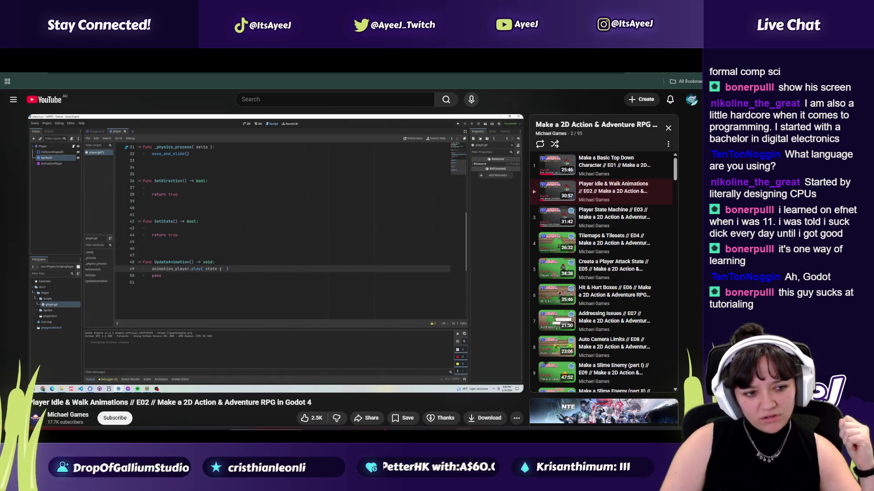
left_click(300, 269)
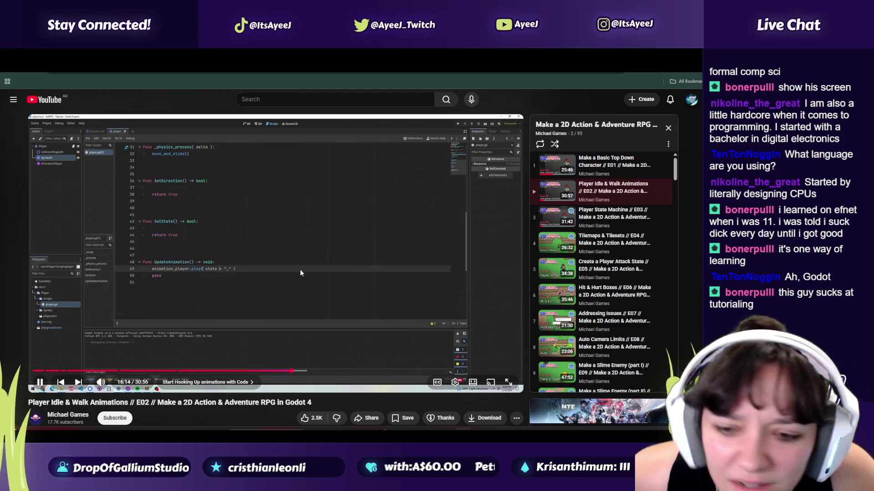
left_click(318, 267)
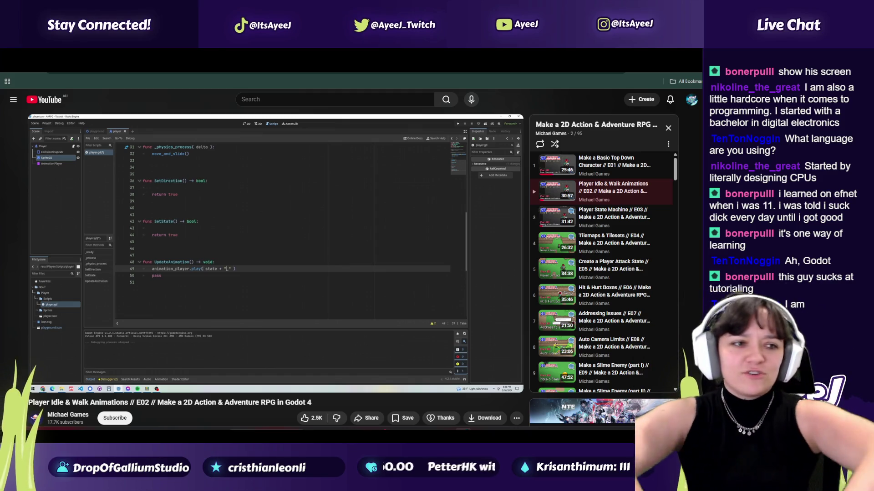
left_click(319, 267)
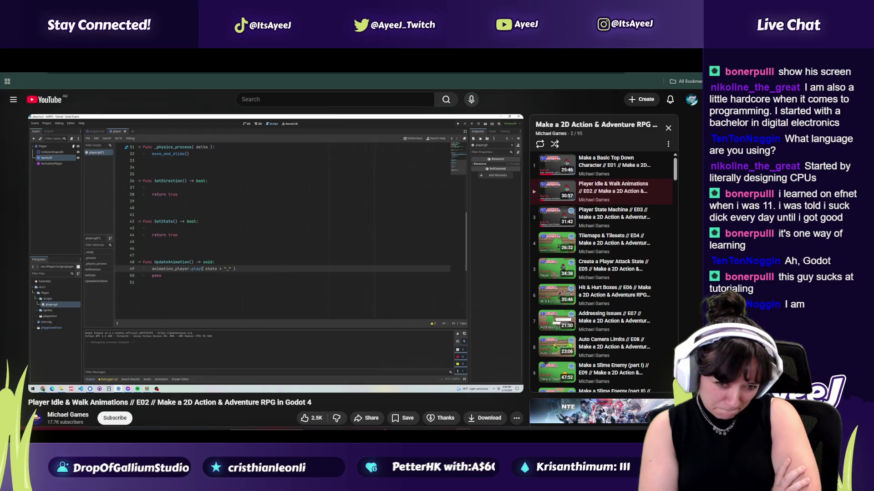
left_click(318, 266)
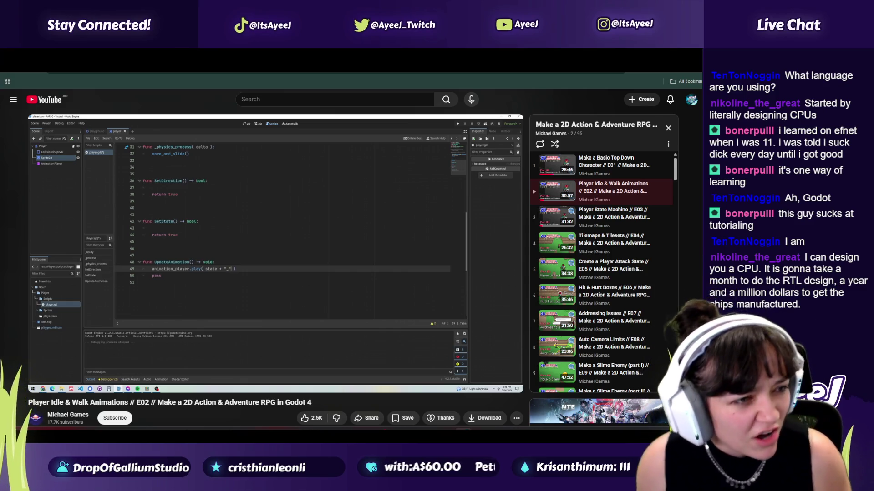
left_click(318, 265)
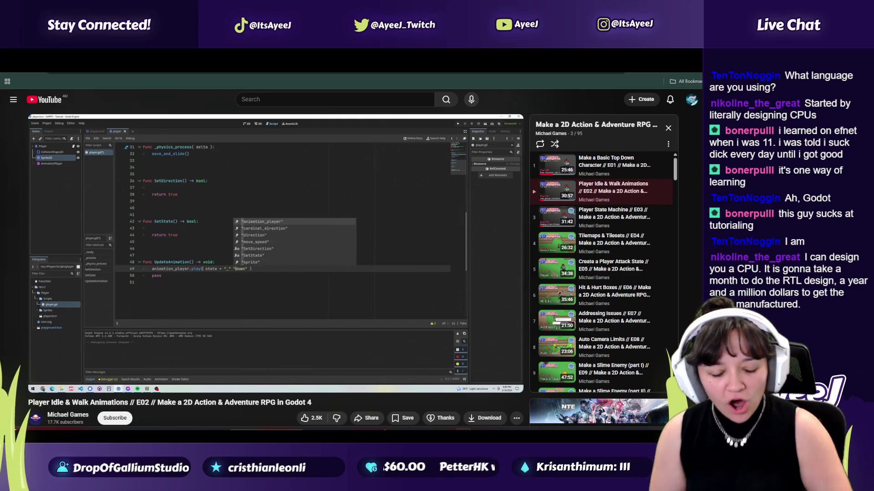
left_click(318, 265)
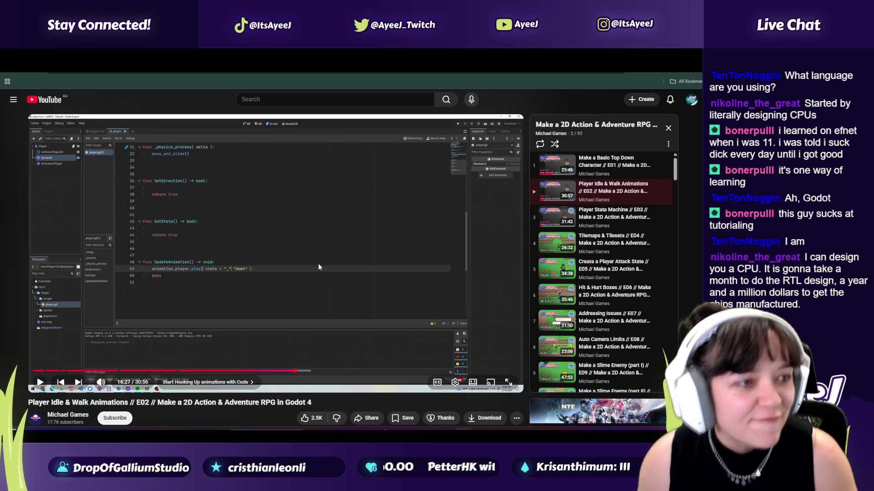
key("alt+Tab")
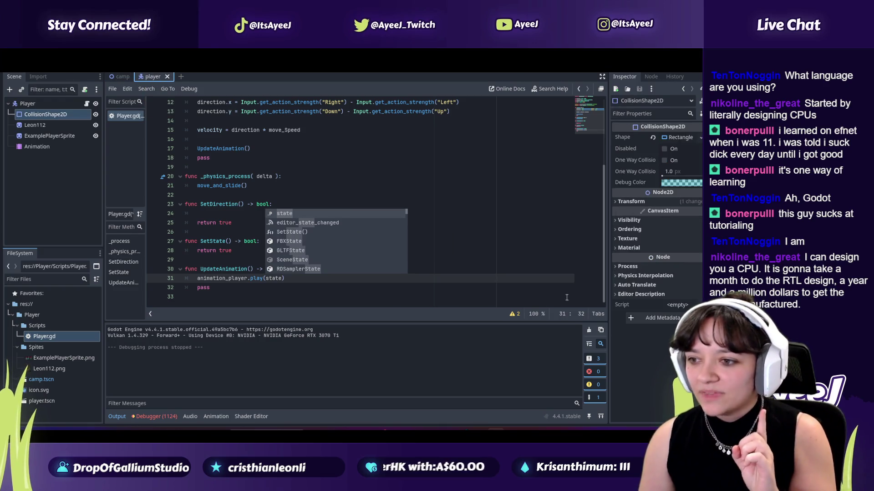
- Check the Animation node's dropdown for the available idle and walk animation names
left_click(35, 147)
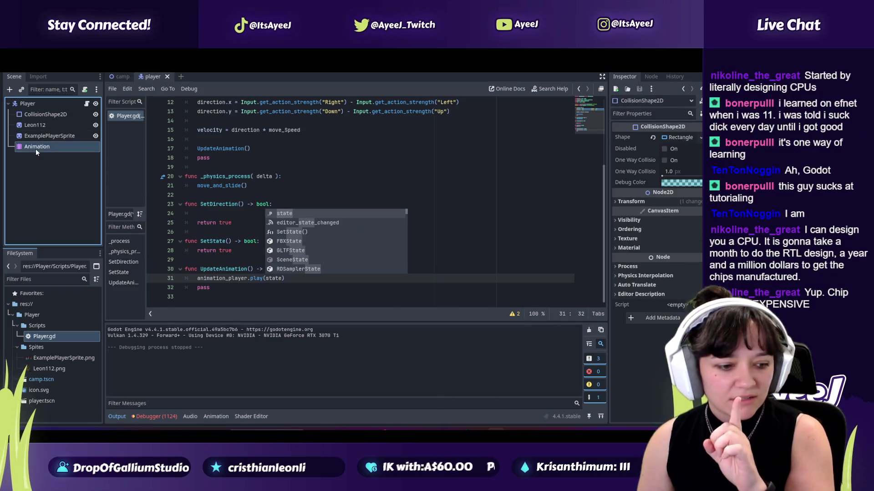
left_click(255, 331)
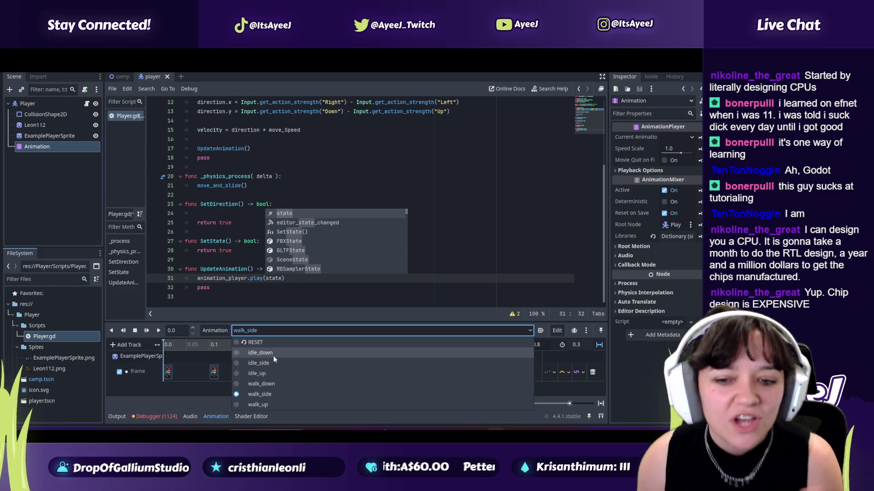
left_click(257, 332)
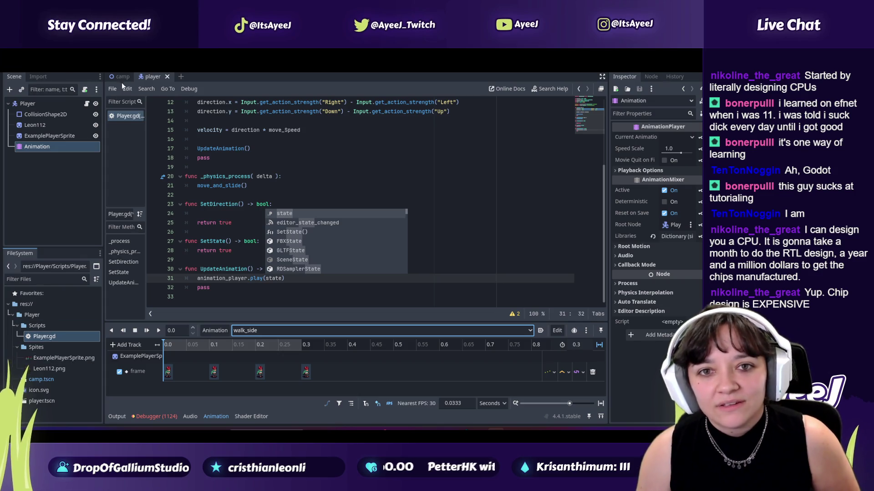
left_click(38, 136)
left_click(37, 146)
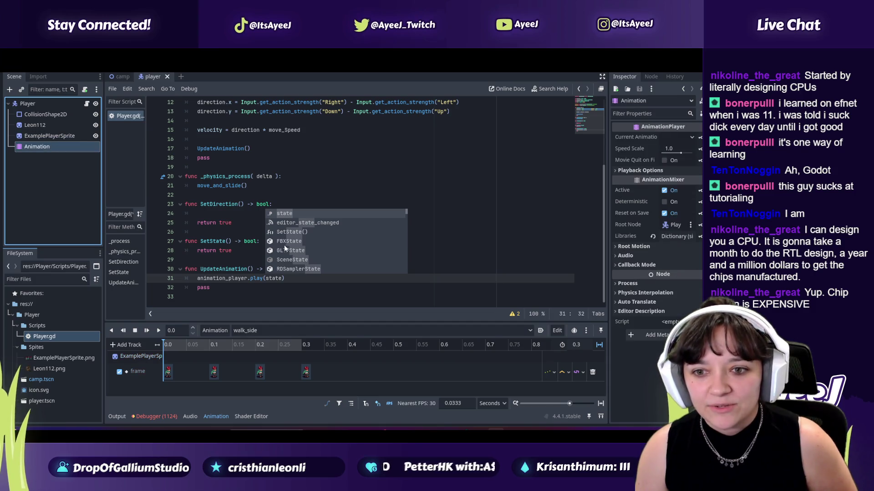
- Append + "_" after state in line 31's play call, comparing against the tutorial
left_click(283, 278)
type("=")
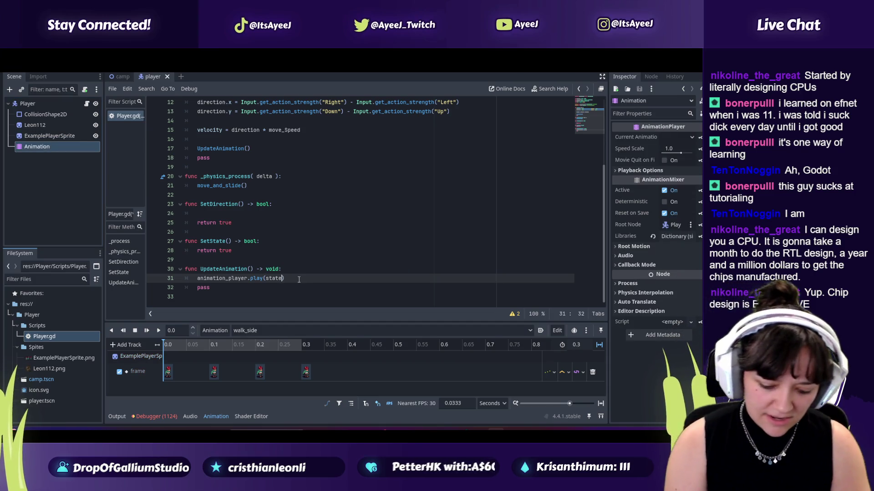
key("BackSpace")
type("+ \"_")
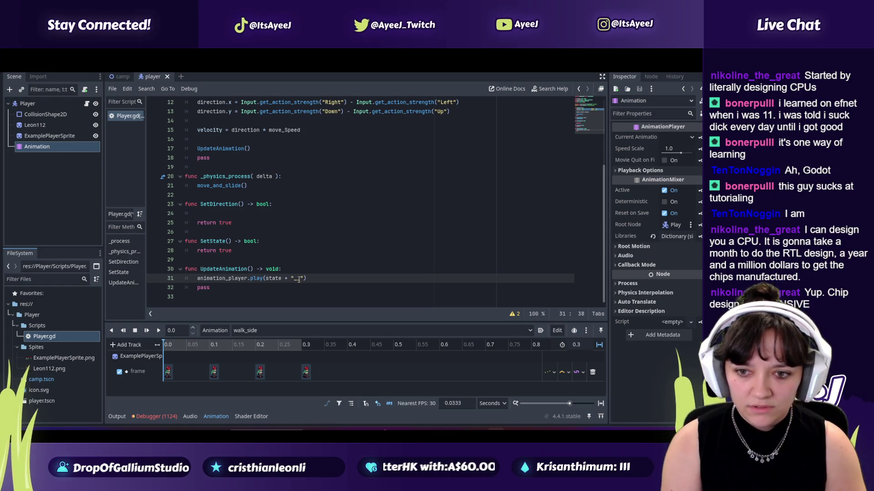
key("alt+Tab")
key("alt+Tab")
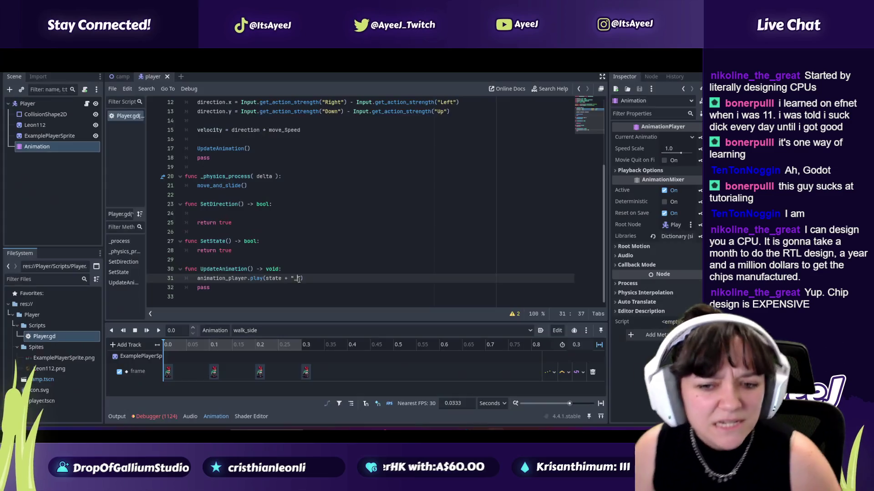
type("_")
type("\")")
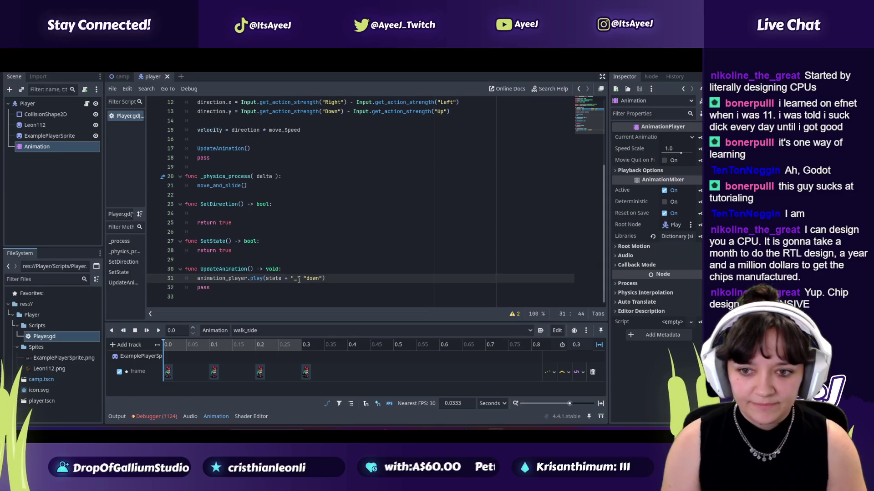
key("alt+Tab")
left_click(298, 280)
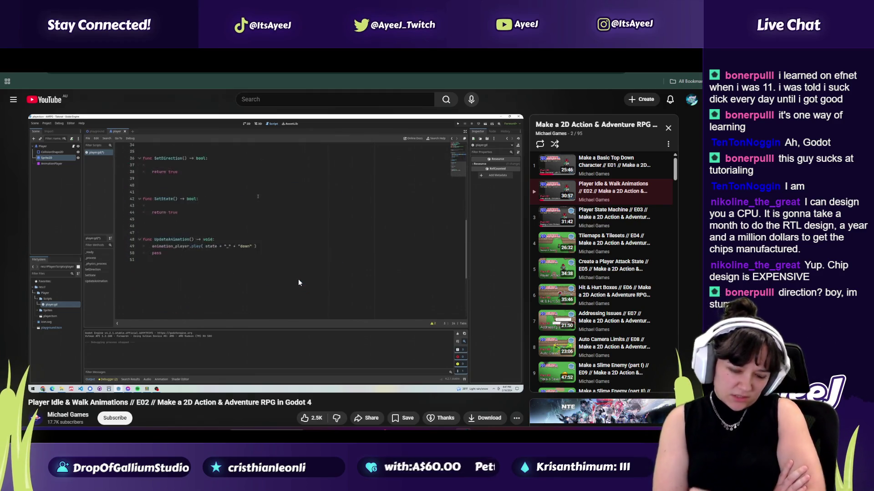
- Google "cardinal" in a new tab, view its image results, then resume the tutorial
key("k")
key("ctrl+t")
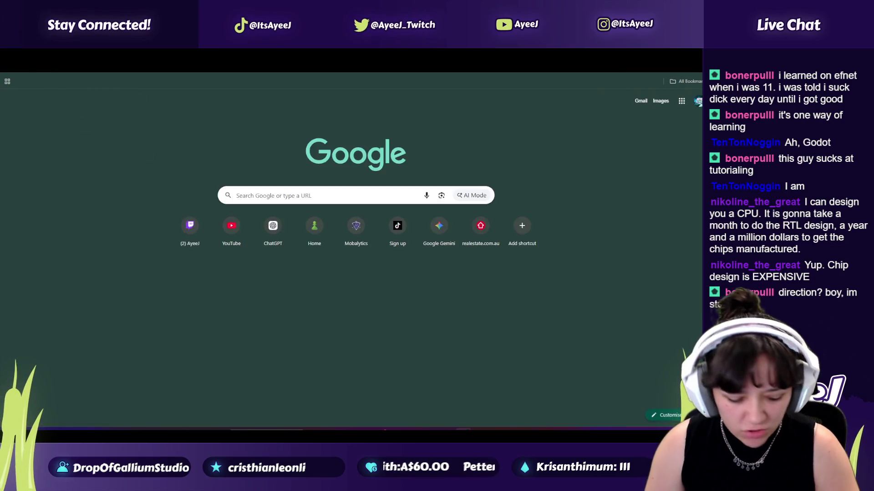
type("cardinal")
key("Return")
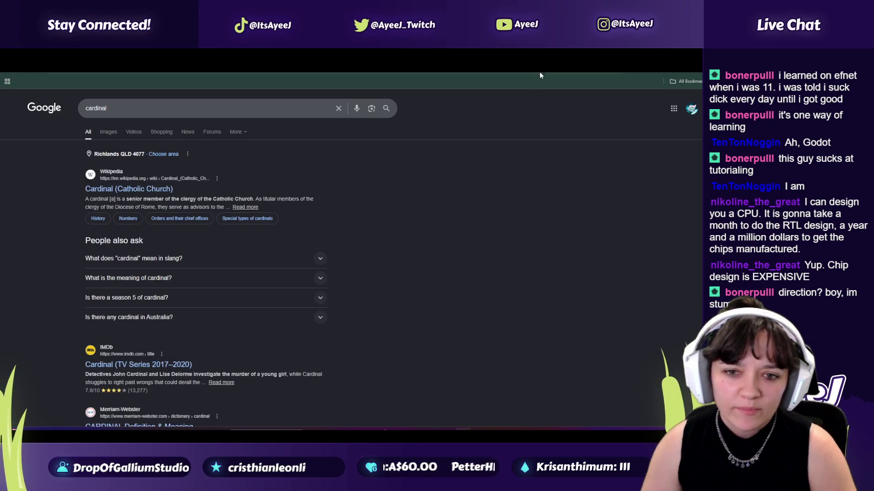
left_click(106, 132)
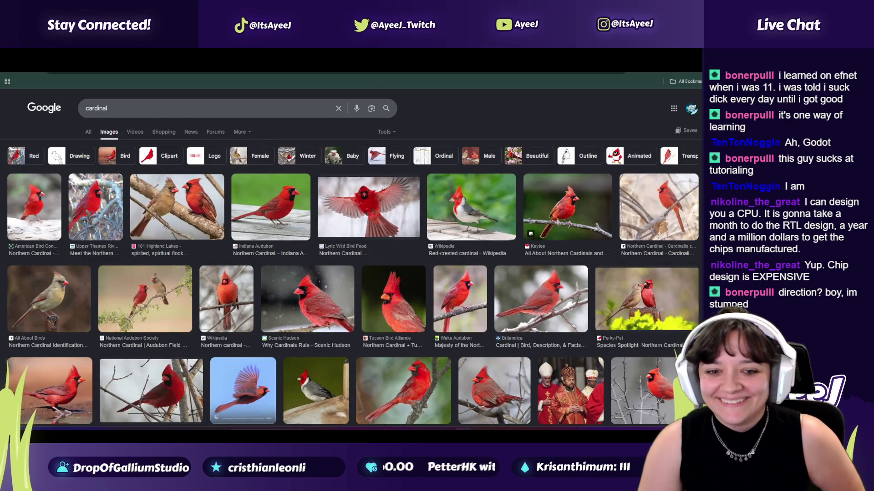
key("ctrl+Tab")
left_click(292, 244)
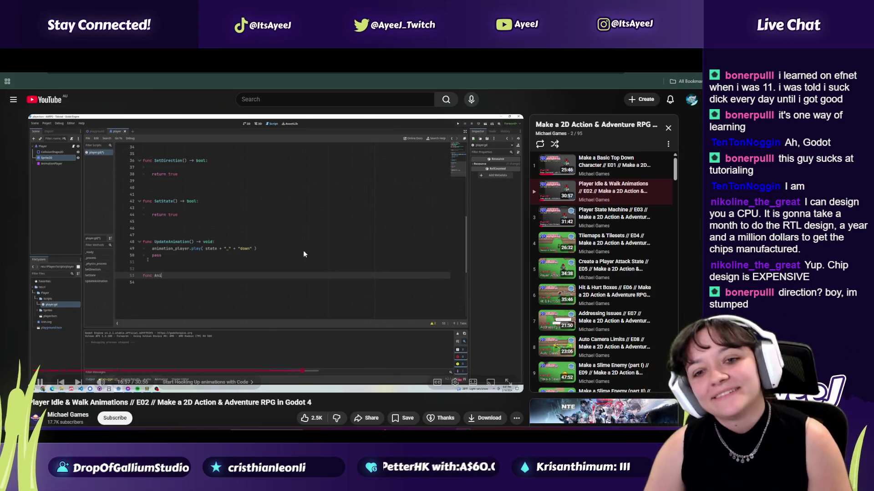
- Add a new line below UpdateAnimation's pass line in Player.gd for a new function
left_click(313, 279)
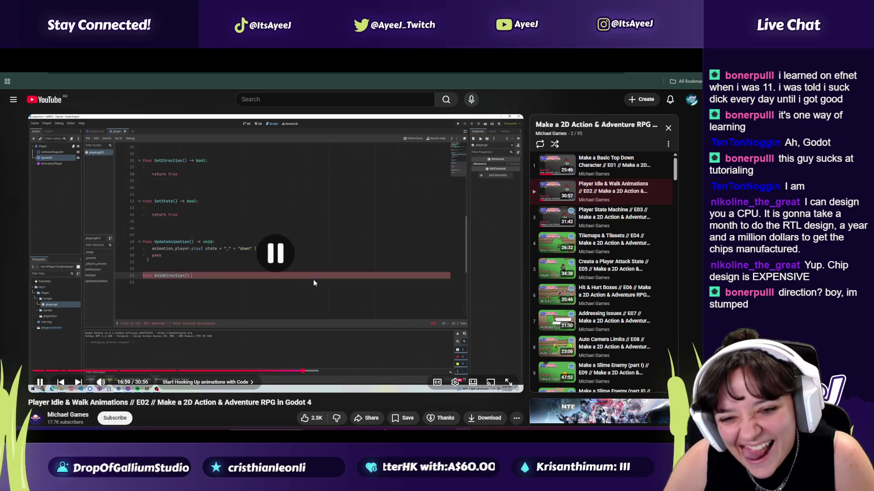
key("alt+Tab")
left_click(229, 292)
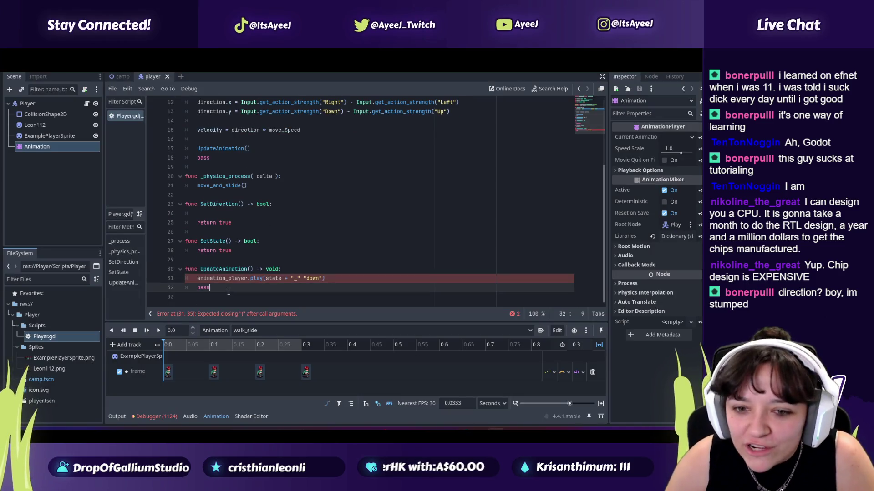
key("Return")
key("Return")
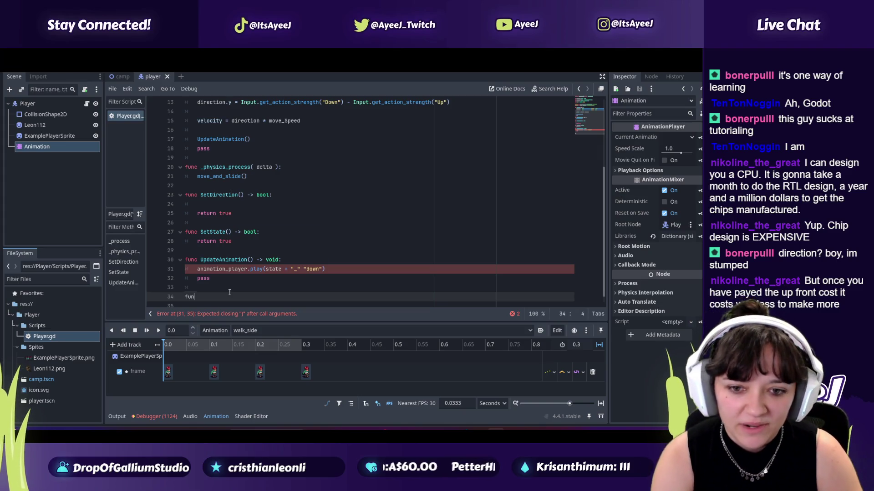
- Type func AnimDirection() on line 34, checking the tutorial along the way
type("func Anim")
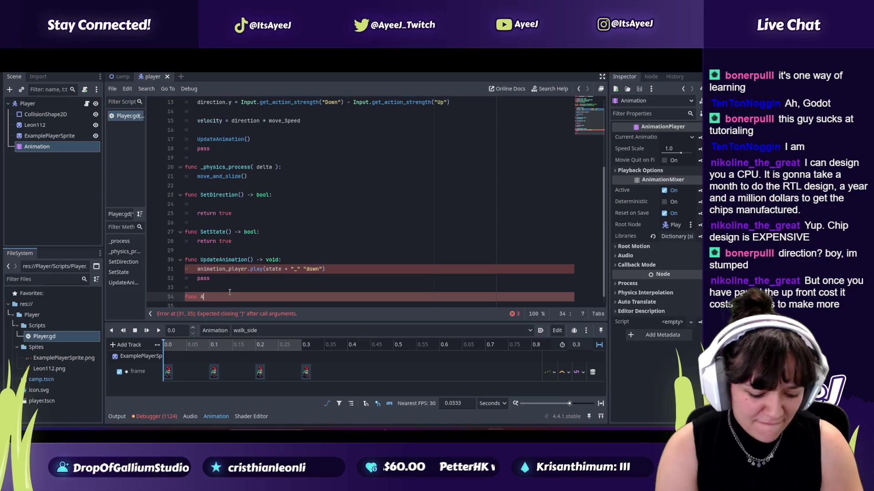
type("Direc")
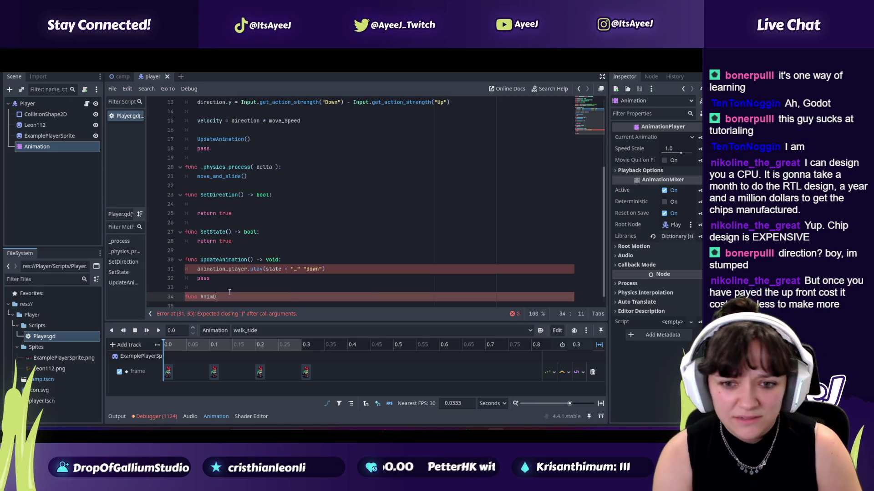
key("alt+Tab")
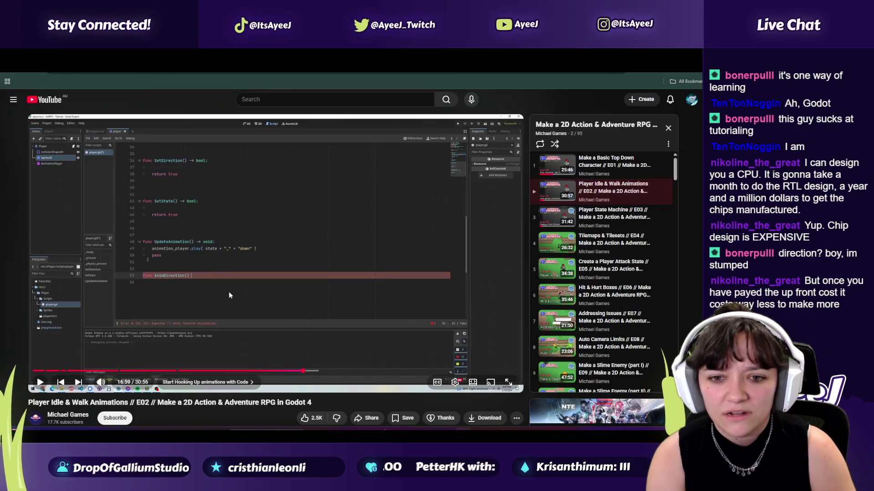
key("alt+Tab")
type("tion(")
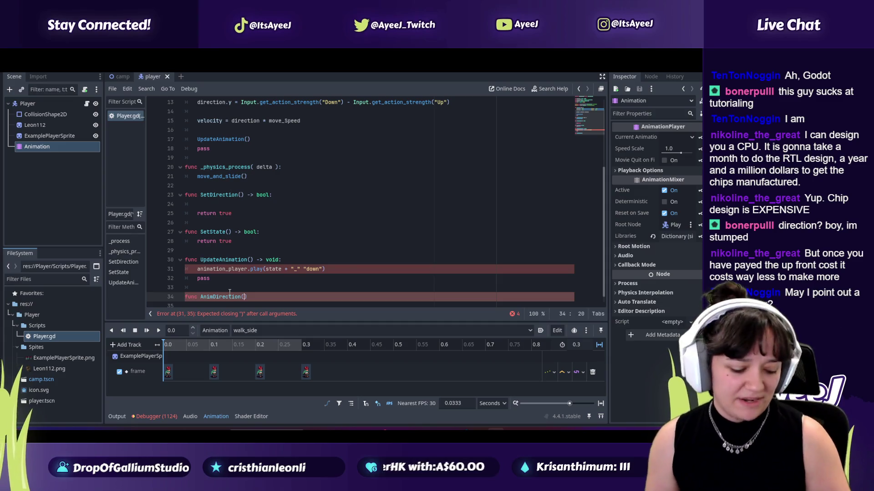
key("alt+Tab")
key("alt+Tab")
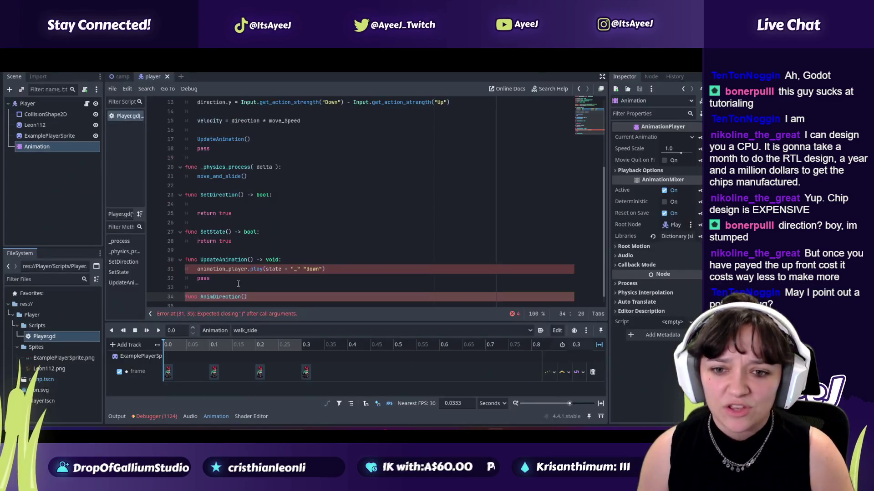
key("alt+Tab")
key("alt+Tab")
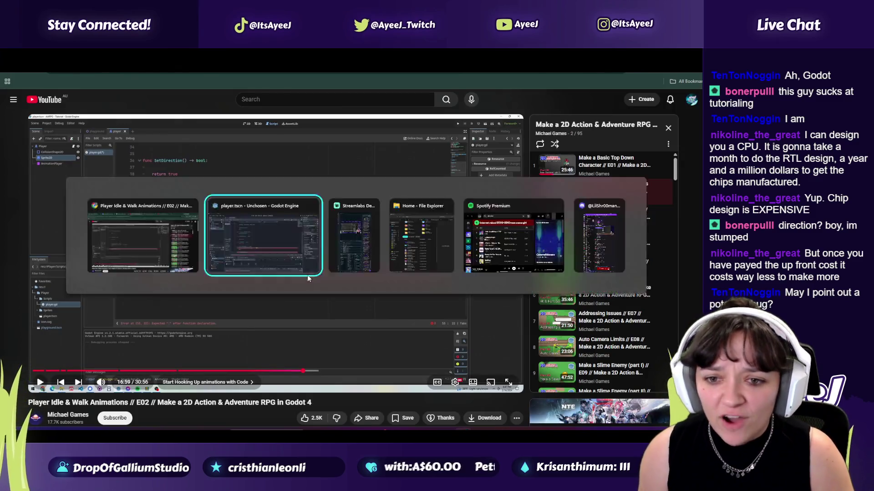
left_click(322, 269)
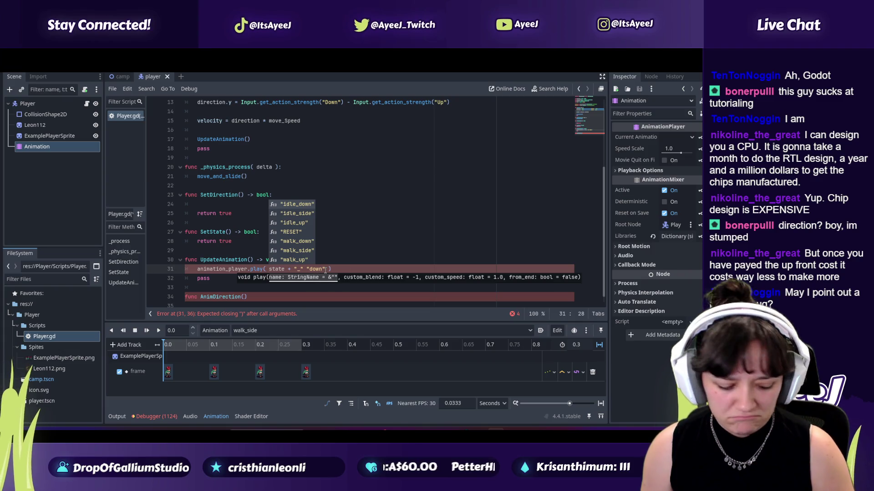
left_click(331, 278)
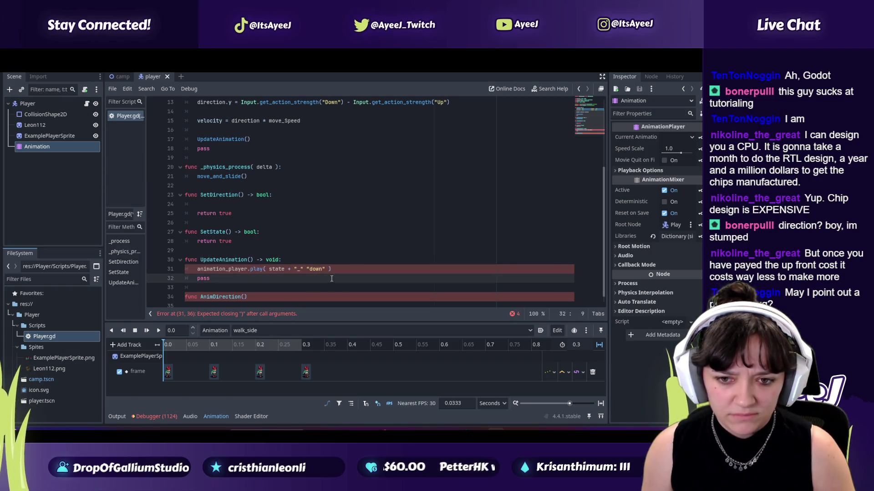
key("alt+Tab")
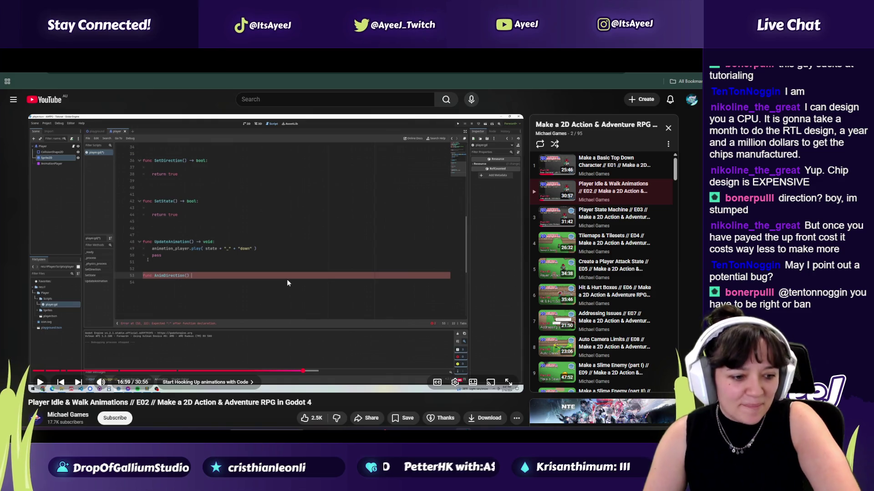
- Insert the missing + between "_" and "down" on line 31 to clear its error
key("alt+Tab")
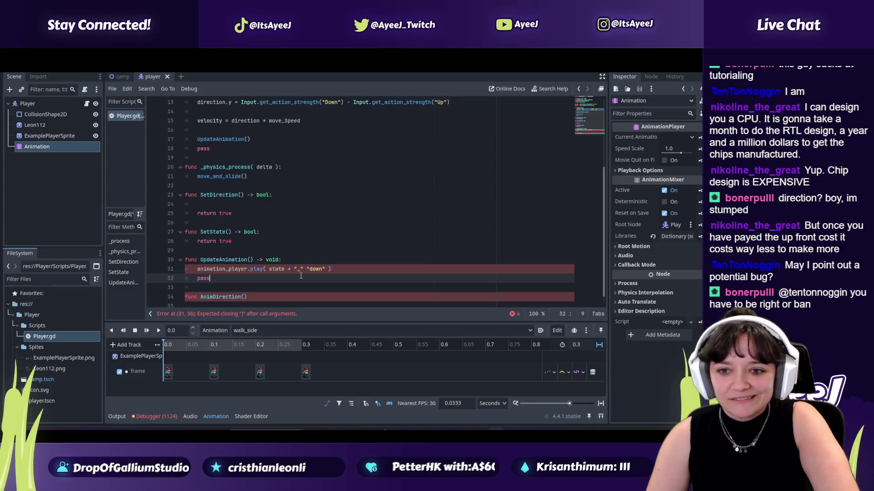
key("alt+Tab")
key("alt+Tab")
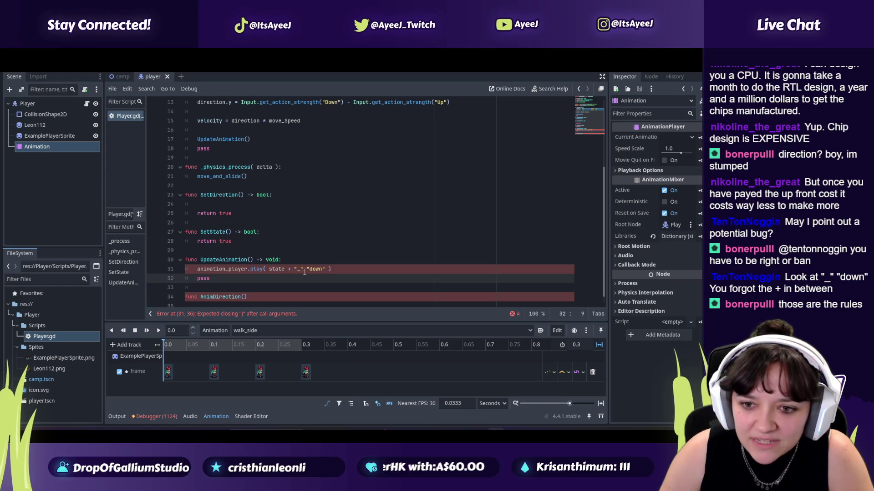
left_click(306, 269)
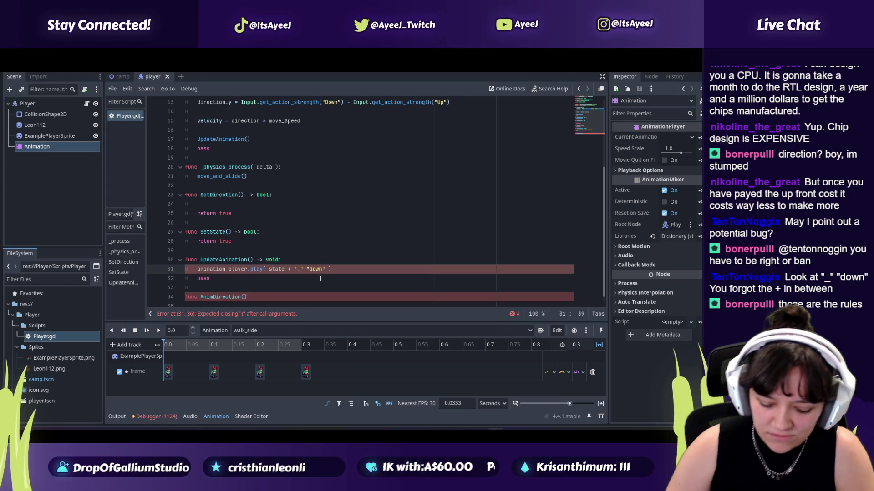
type("+")
key("Right")
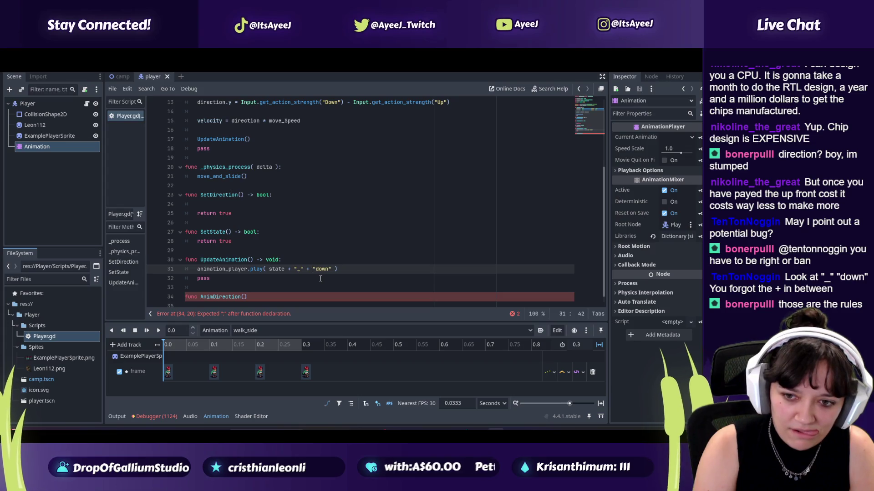
key("alt+Tab")
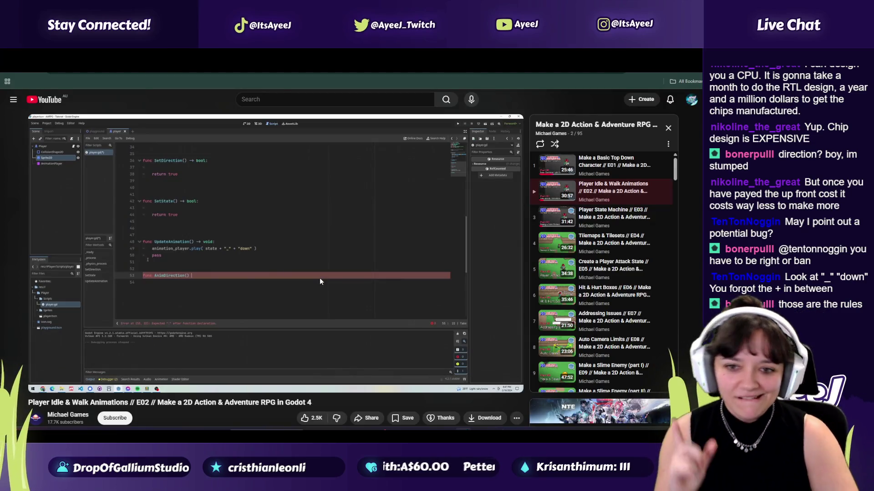
key("alt+Tab")
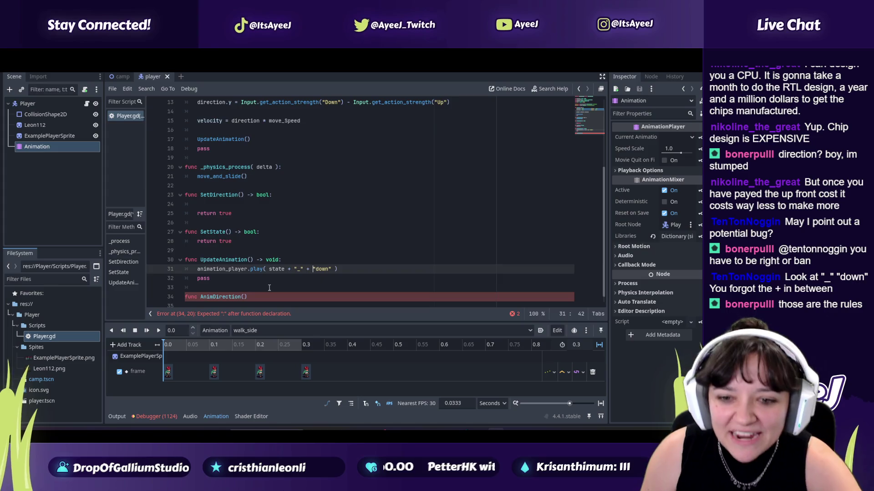
scroll(271, 288, "down", 1)
left_click(255, 287)
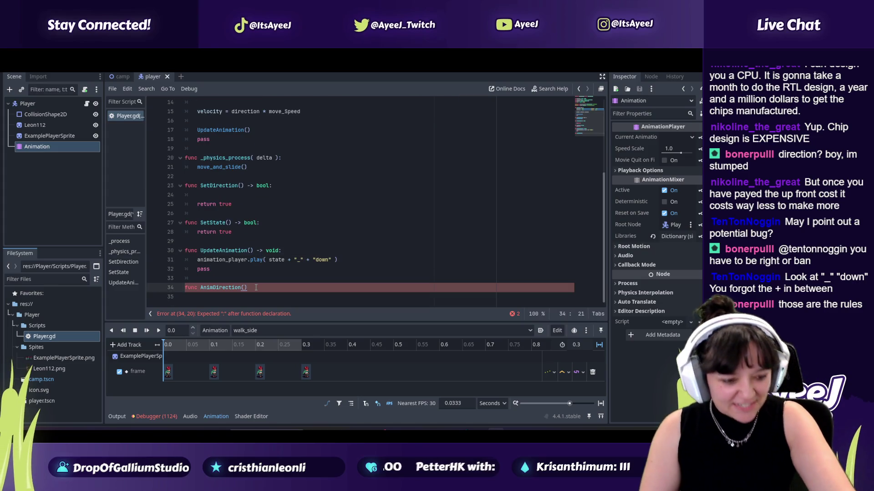
- Check the tutorial and start the return-type arrow after func AnimDirection() on line 34
key("alt+Tab")
left_click(319, 273)
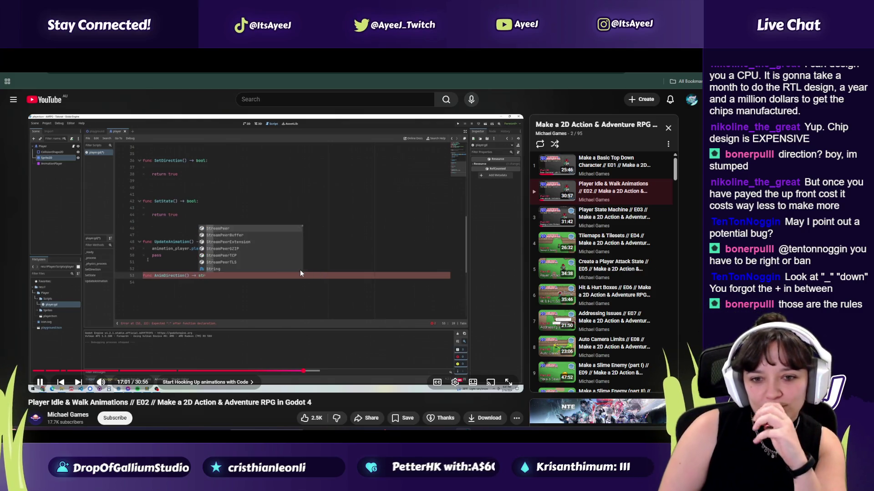
left_click(305, 295)
key("alt+Tab")
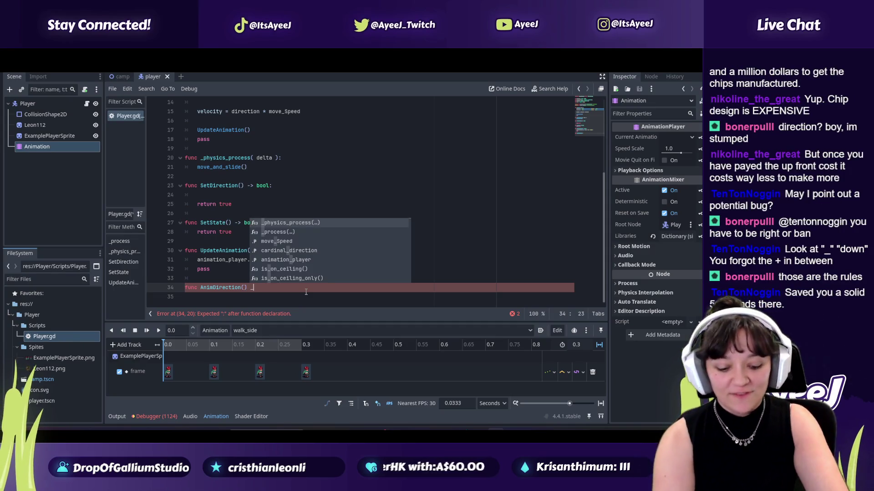
type(">")
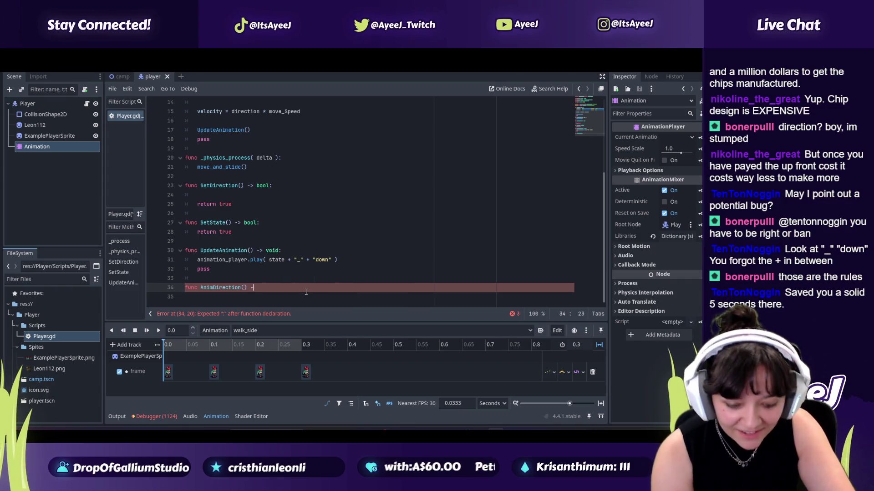
- Finish line 34 as func AnimDirection() -> String:, comparing against the tutorial
key("alt+Tab")
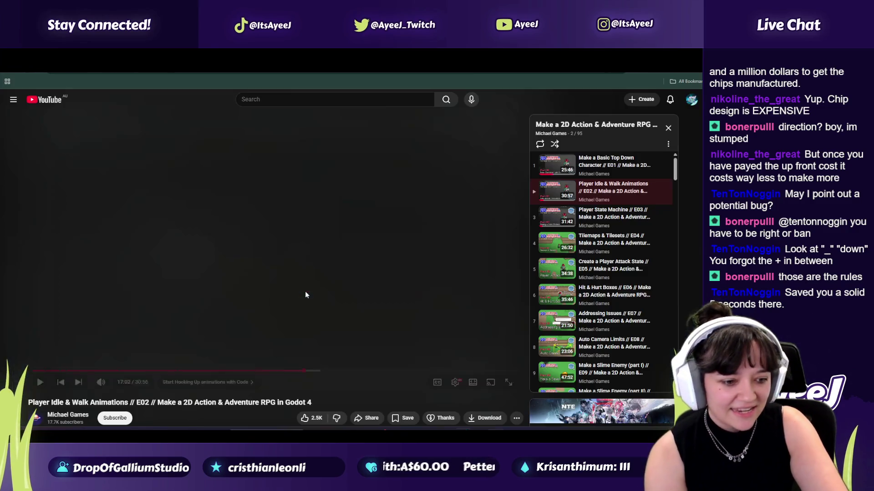
left_click(305, 295)
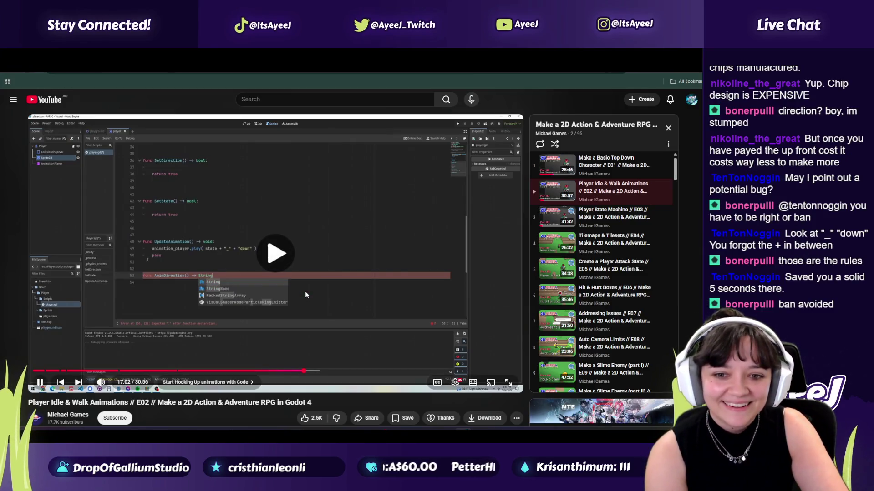
key("alt+Tab")
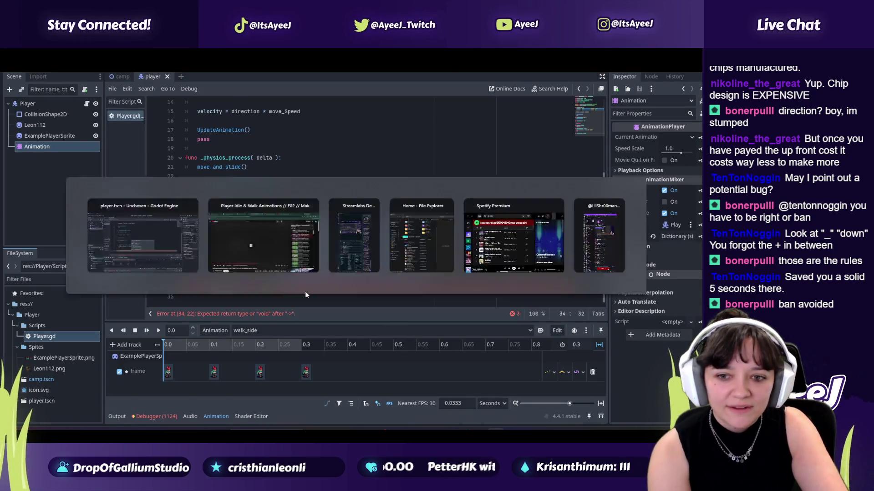
key("alt+Tab")
left_click(305, 293)
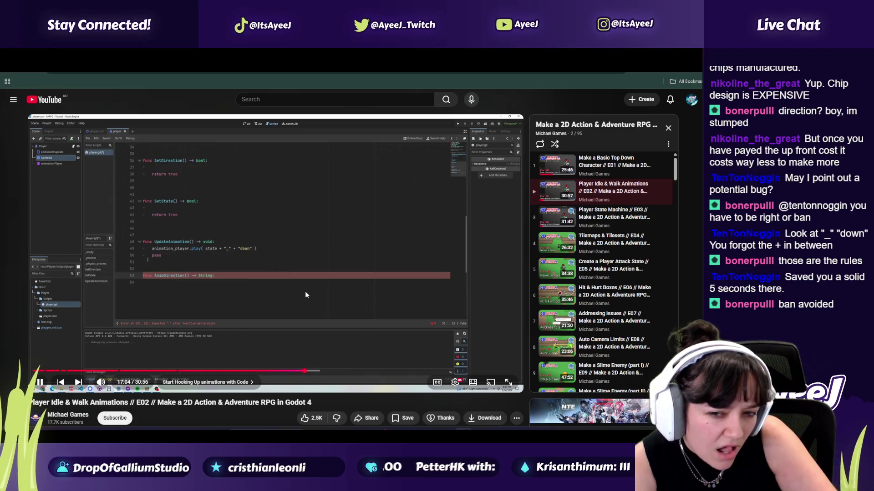
key("alt+Tab")
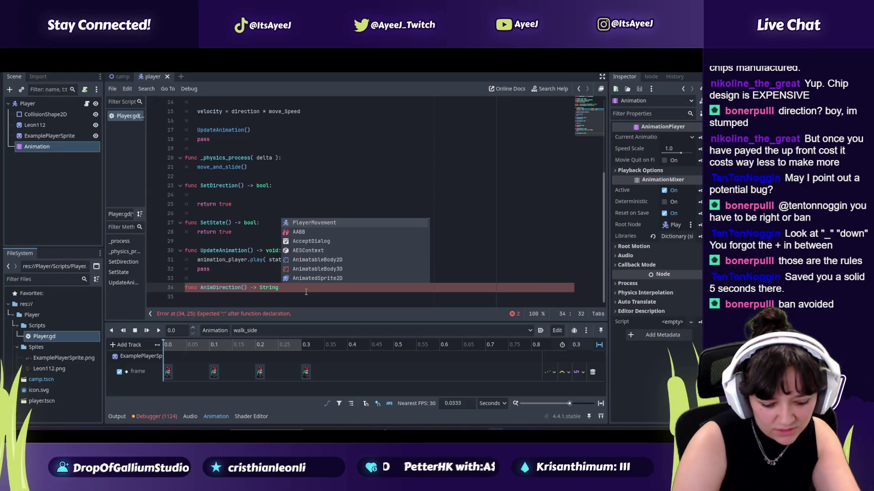
type(":")
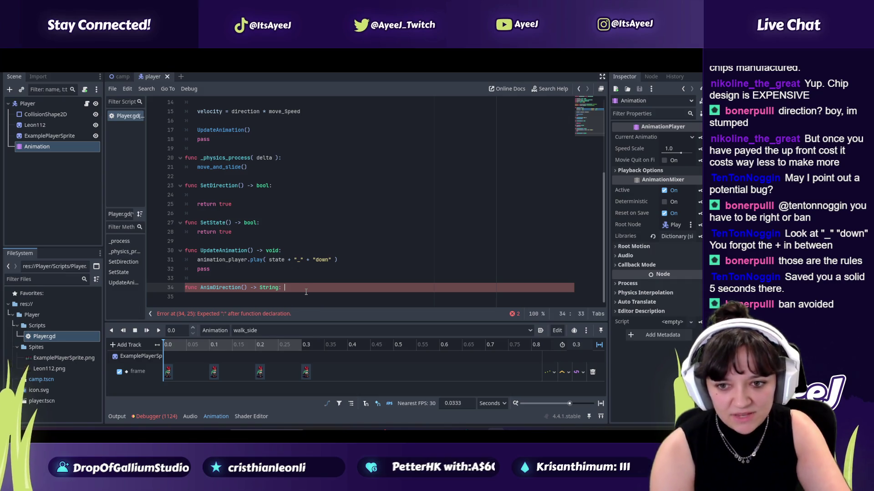
key("alt+Tab")
left_click(305, 295)
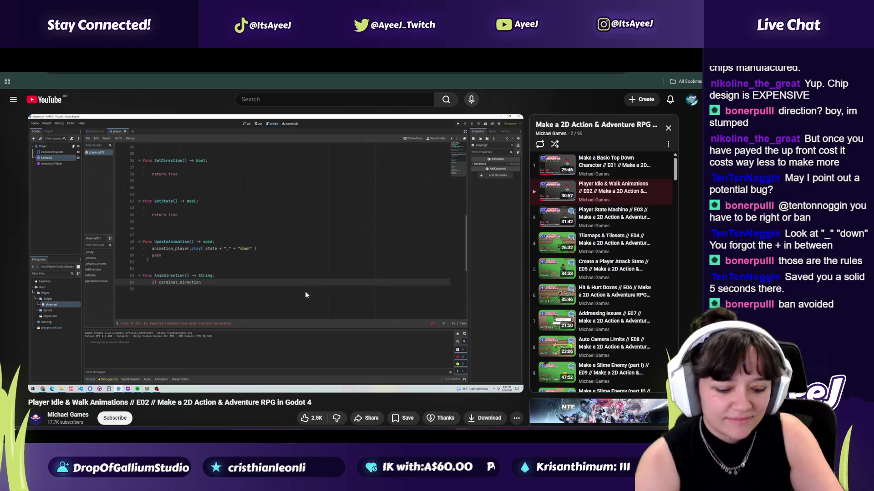
key("alt+Tab")
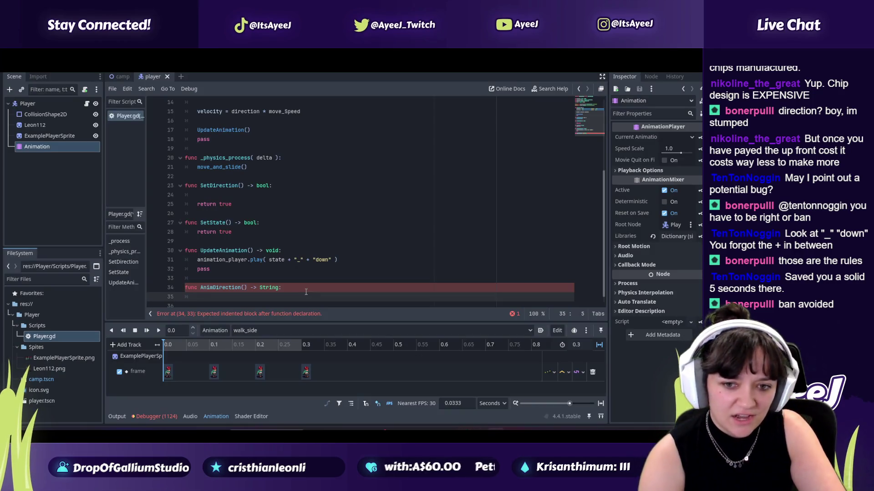
- Start line 35 with if cardinal_direction via autocompletion, then play the tutorial
type("if card")
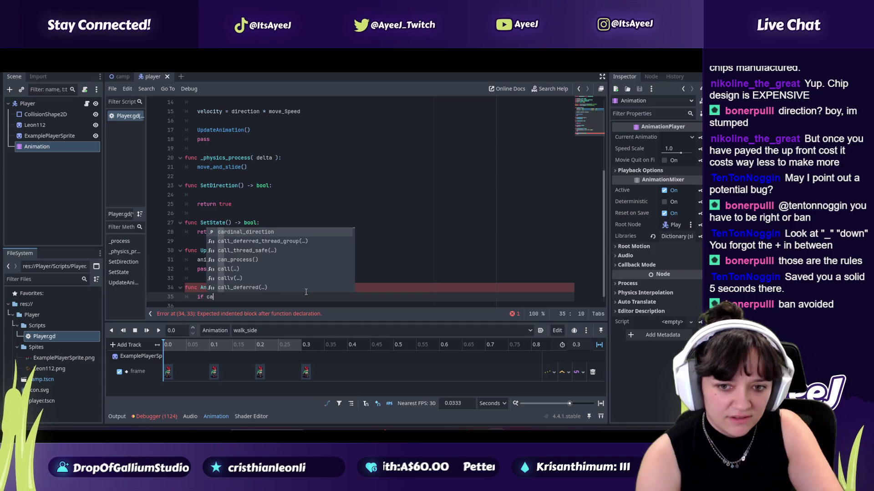
key("Return")
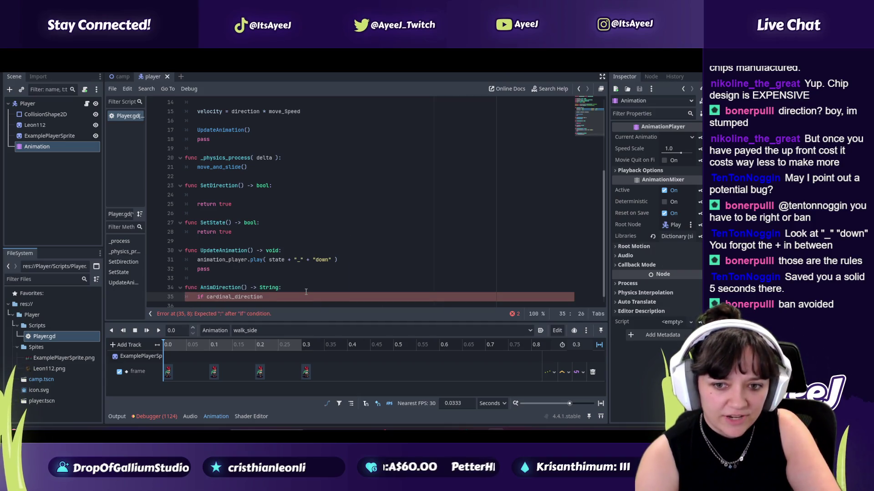
key("alt+Tab")
key("space")
key("space")
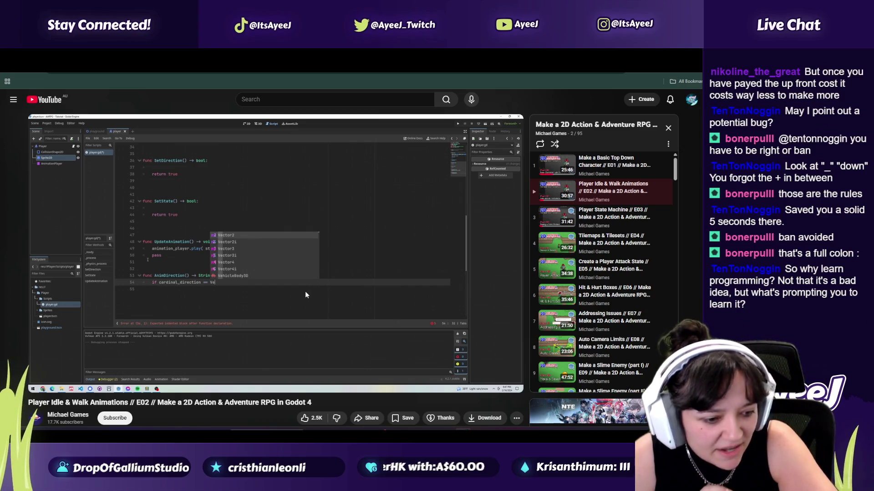
mouse_move(306, 244)
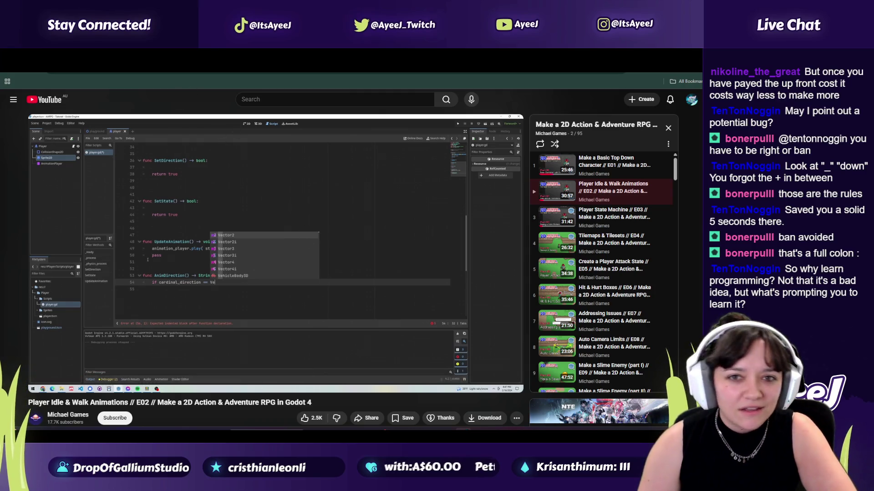
- Skim the game design document, then return to the paused tutorial
key("ctrl+Tab")
scroll(653, 170, "down", 5)
mouse_move(688, 145)
left_mouse_down()
mouse_move(688, 421)
mouse_move(689, 248)
mouse_move(683, 157)
mouse_move(673, 150)
mouse_move(675, 169)
left_mouse_up()
scroll(676, 169, "up", 20)
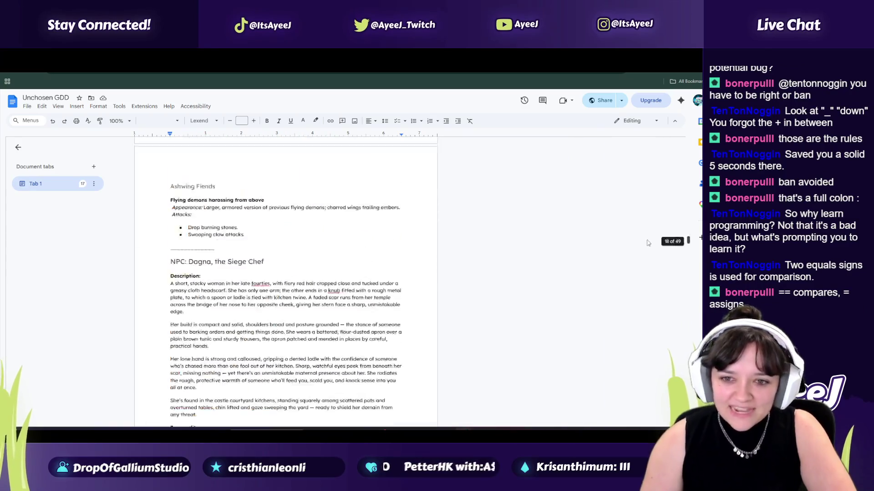
key("ctrl+Tab")
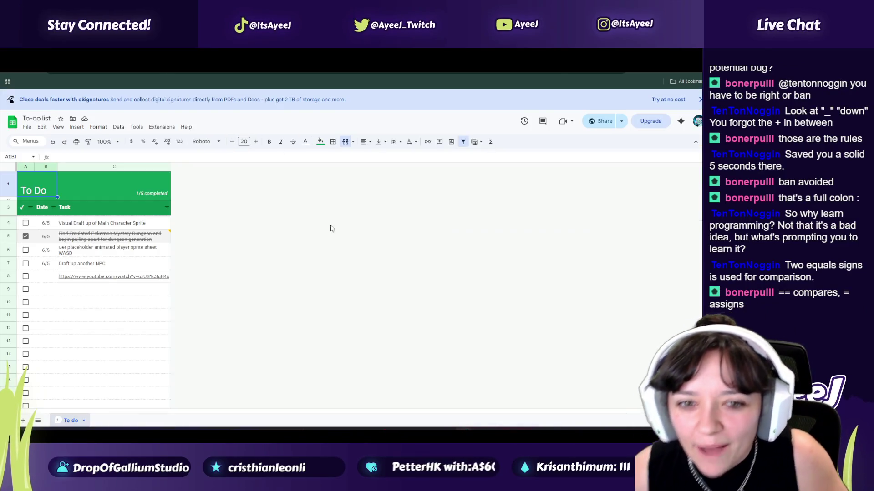
key("ctrl+Tab")
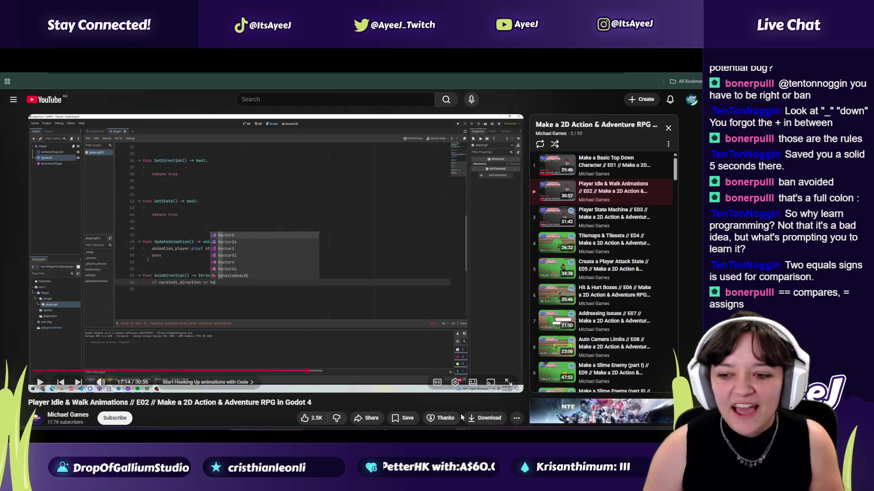
- Correct the comparison operator on line 35 from =+ to ==
mouse_move(496, 435)
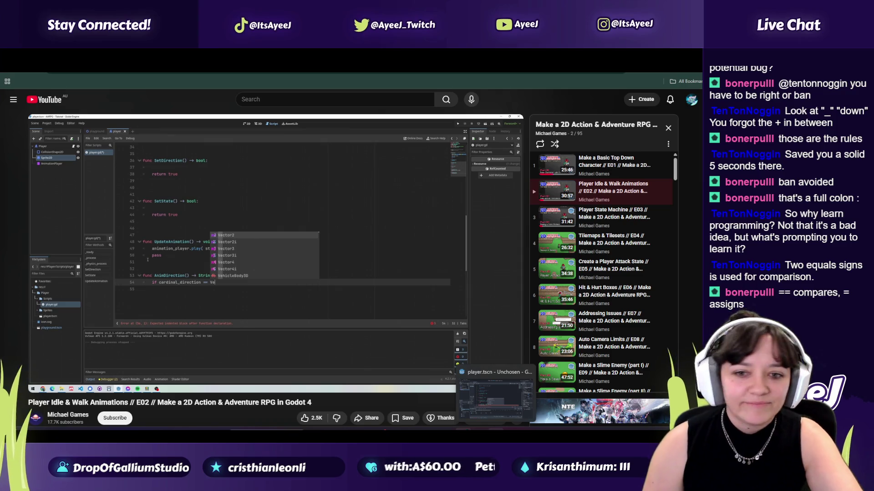
left_click(495, 396)
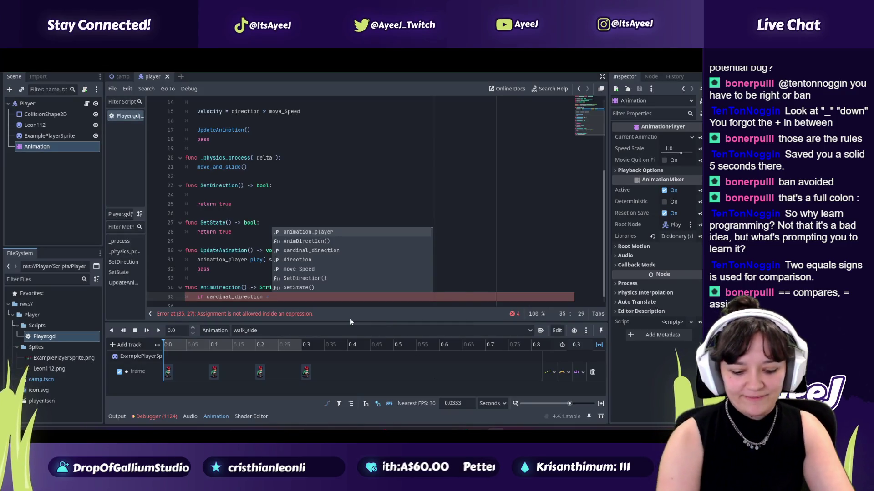
key("Escape")
key("alt+Tab")
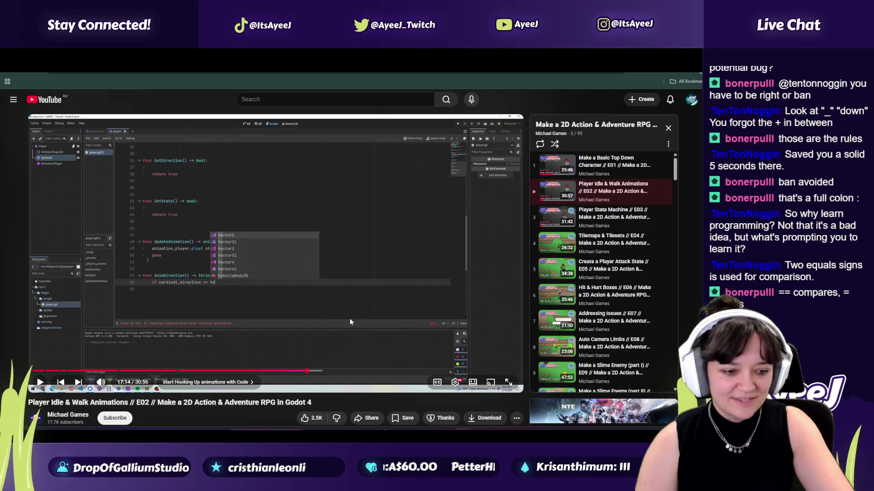
key("alt+Tab")
key("BackSpace")
type("==")
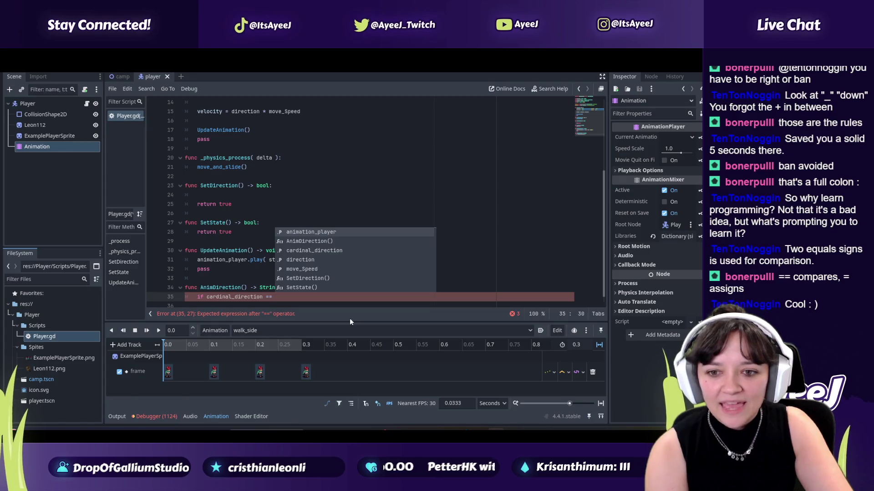
- Complete the condition with Vector2.DOWN, checking the tutorial between edits
key("alt+Tab")
key("alt+f")
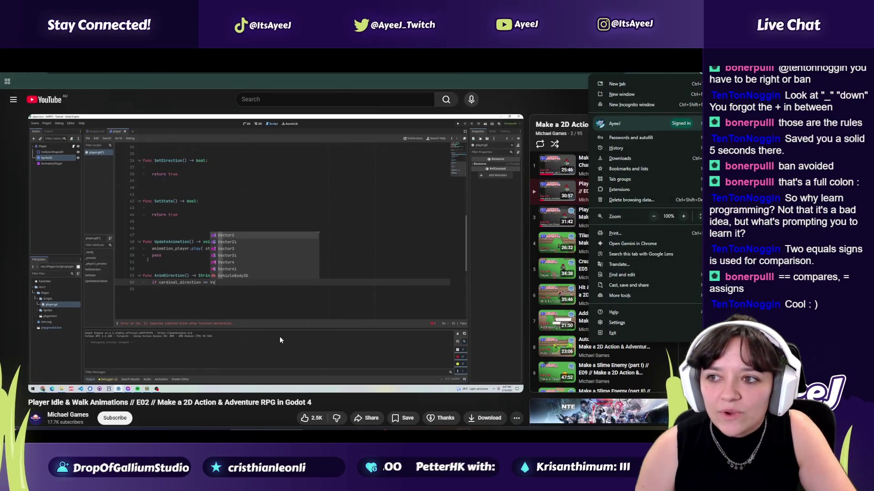
left_click(279, 337)
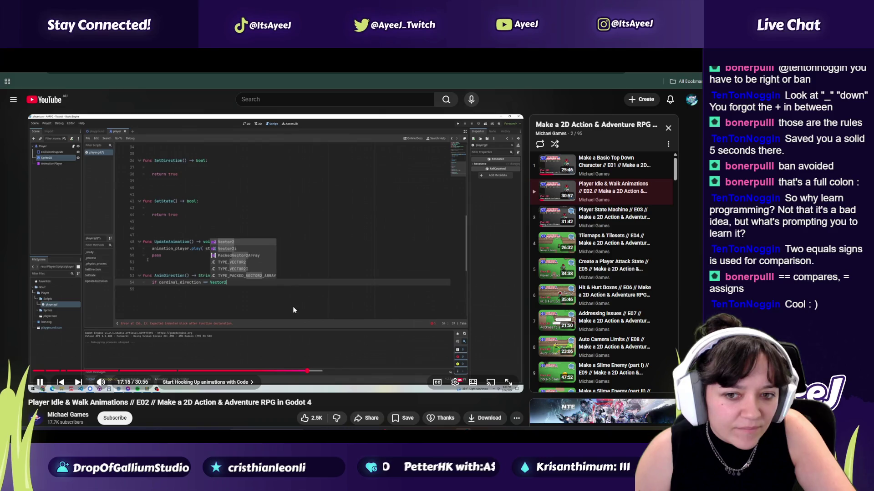
key("alt+Tab")
type("Vector2")
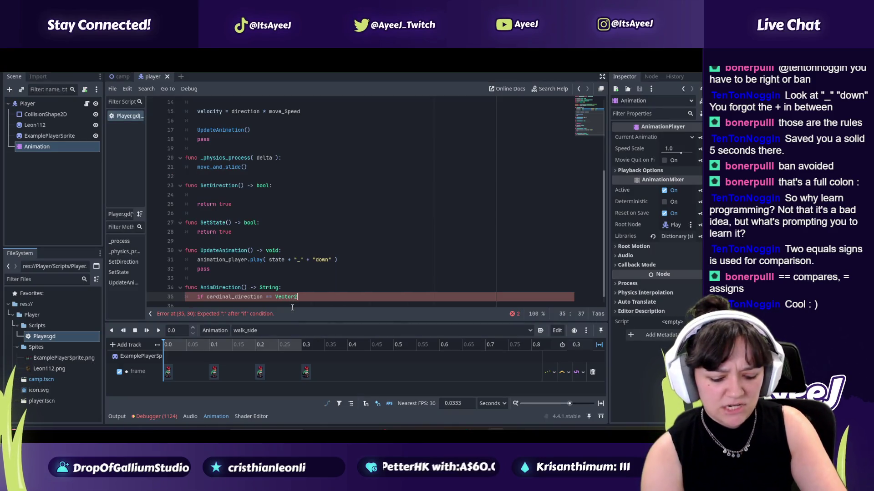
key("alt+Tab")
left_click(291, 306)
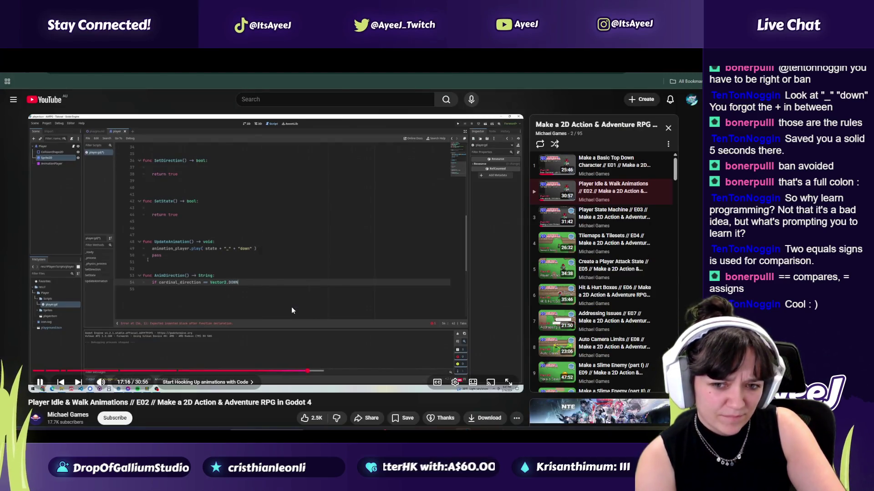
key("alt+Tab")
type(".DOWN")
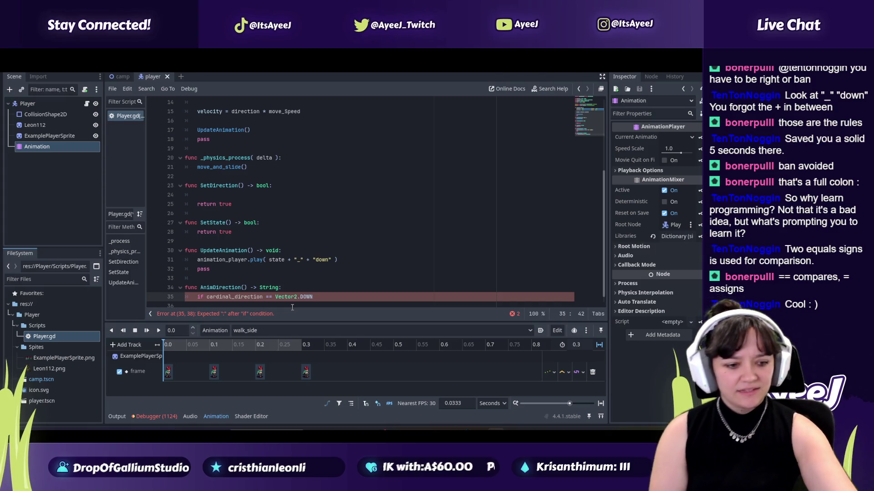
key("alt+Tab")
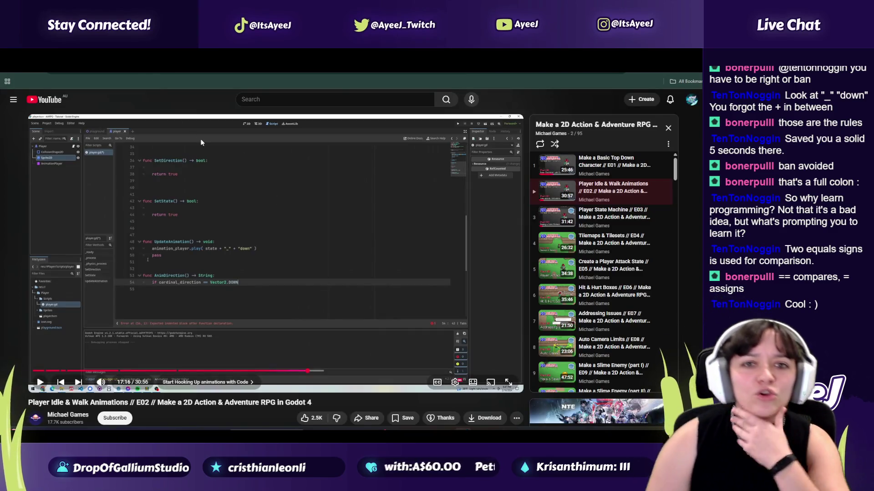
key("ctrl+Tab")
- Scroll the Unchosen GDD to Level 3: The Overgrown Forest and resume the tutorial past 17:18
scroll(202, 202, "down", 12)
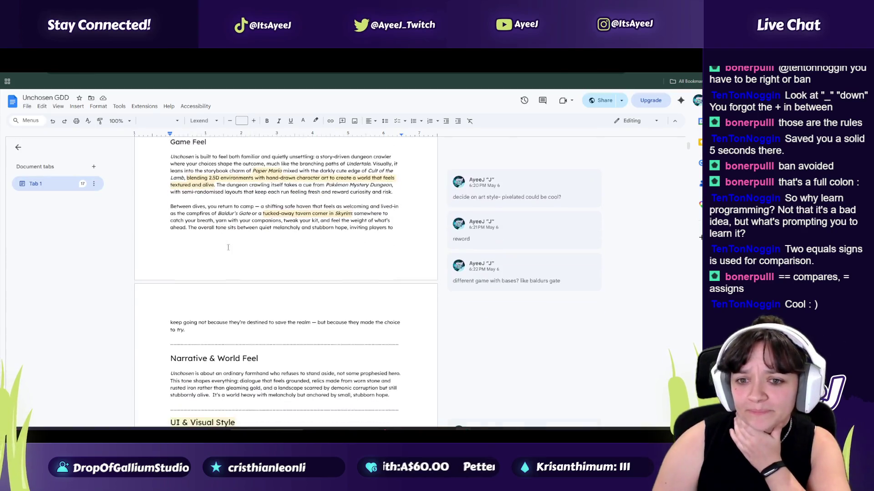
scroll(276, 217, "down", 15)
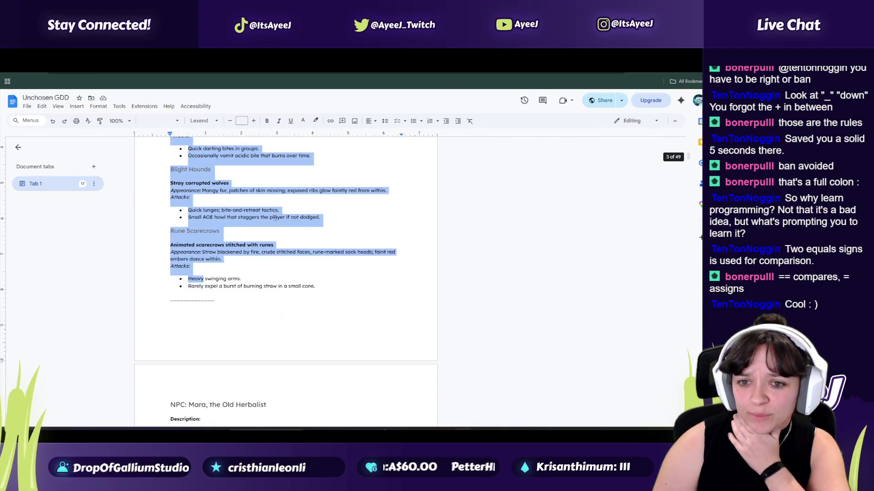
scroll(235, 250, "down", 15)
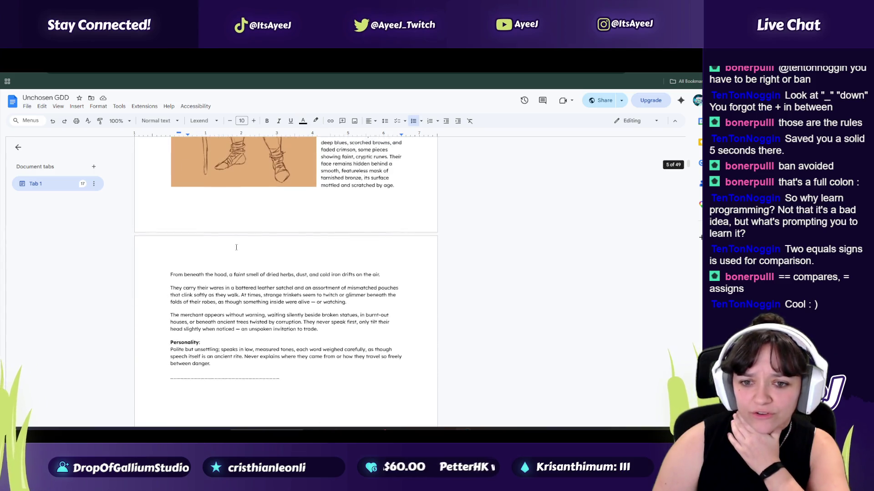
scroll(236, 248, "down", 10)
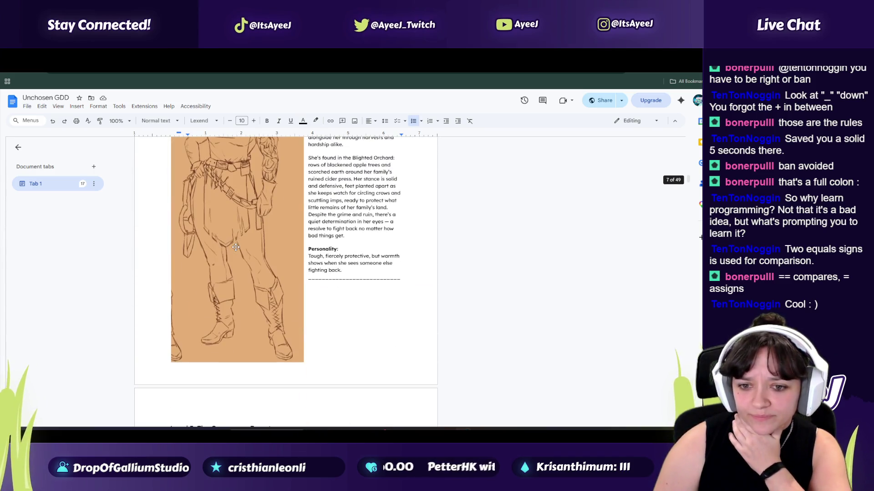
scroll(235, 247, "down", 6)
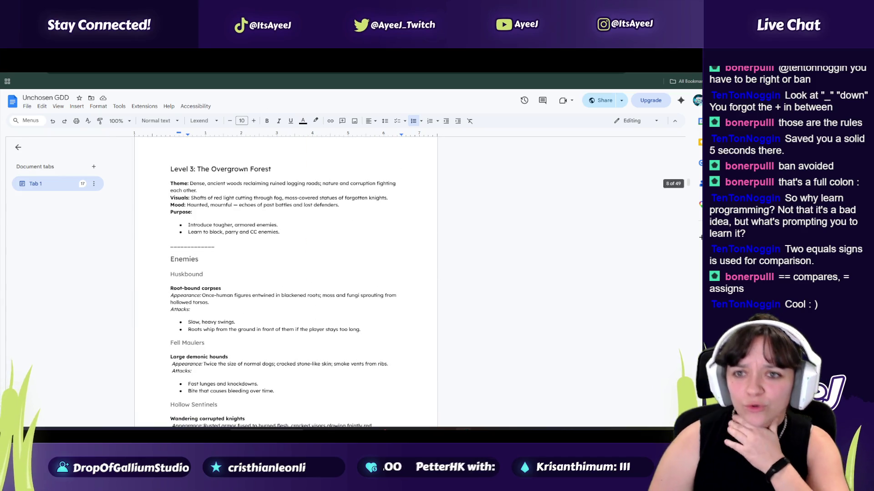
key("ctrl+Tab")
left_click(261, 312)
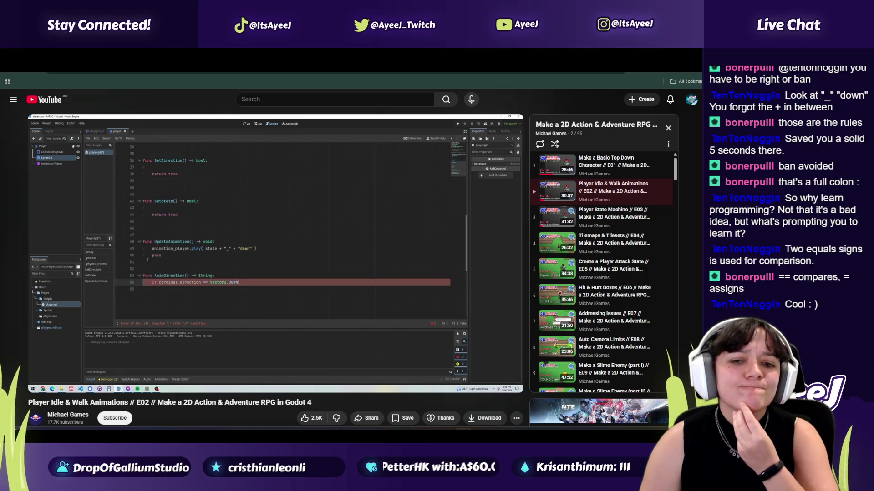
- Watch the tutorial up to its return line, pausing to read the code
left_click(261, 312)
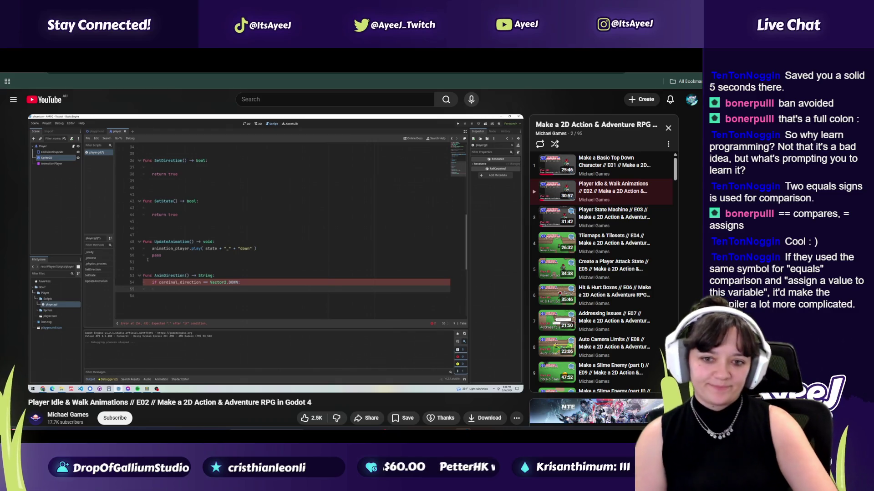
left_click(262, 314)
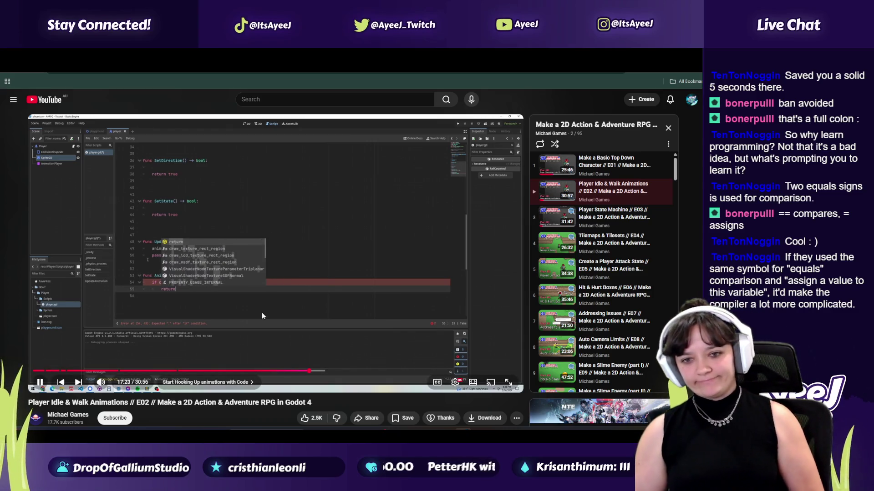
left_click(262, 314)
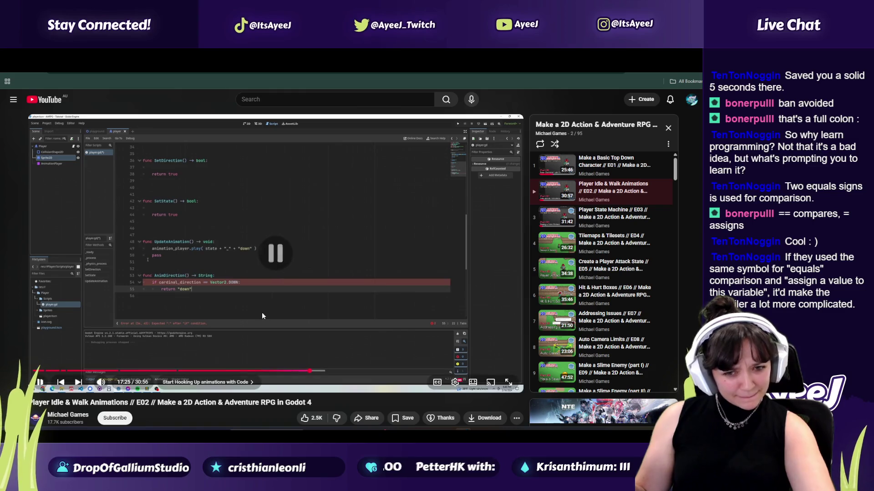
key("alt+Tab")
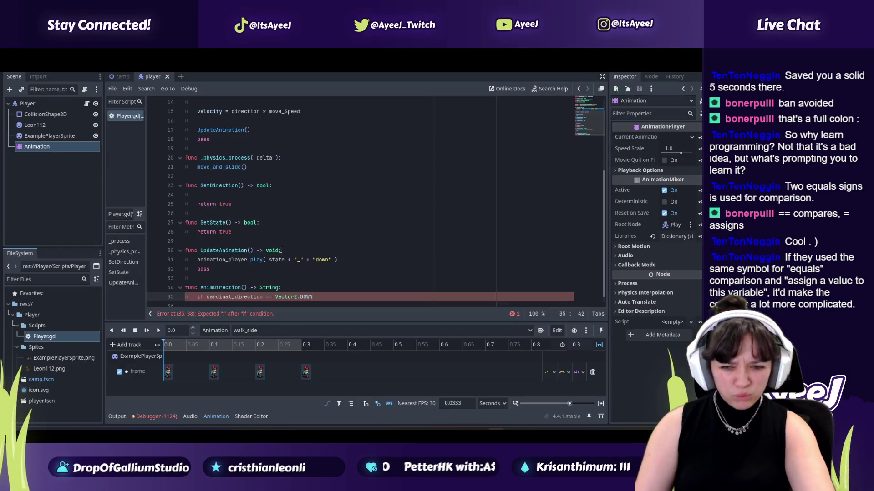
scroll(282, 252, "down", 1)
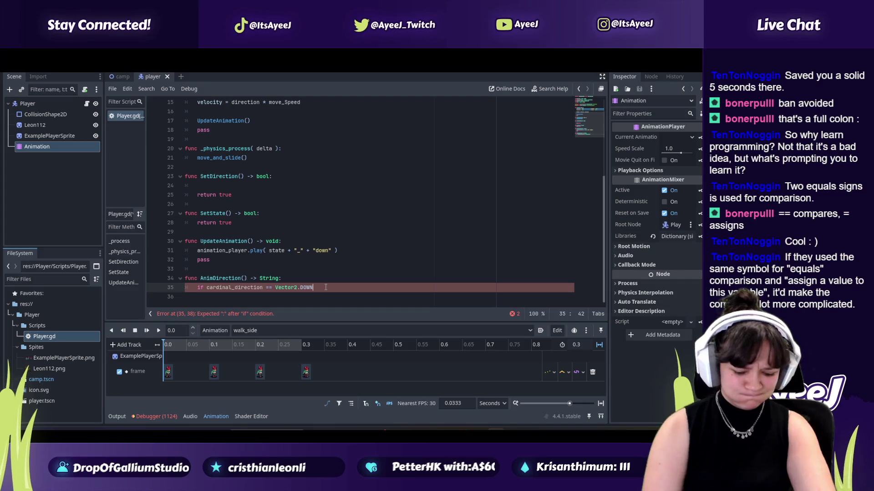
- Add return "down" on new line 36 under the if, comparing it with the tutorial
key("Return")
type("trun")
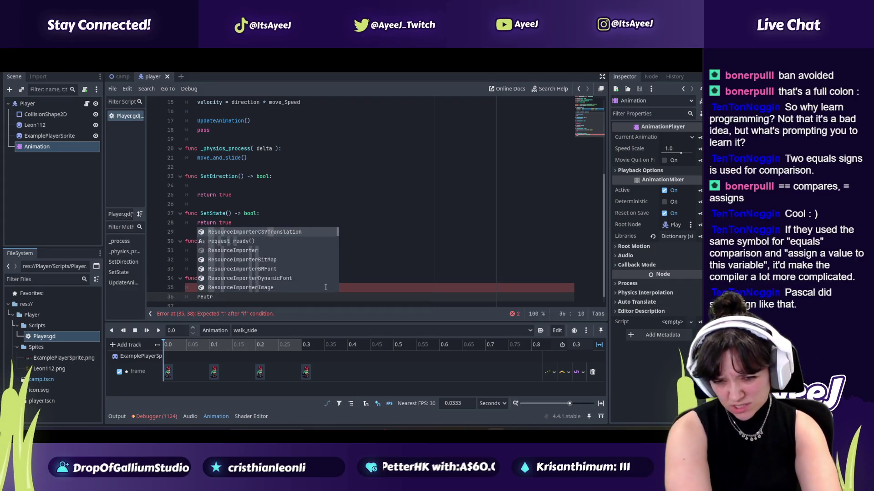
key("BackSpace")
key("BackSpace")
key("BackSpace")
type("urn")
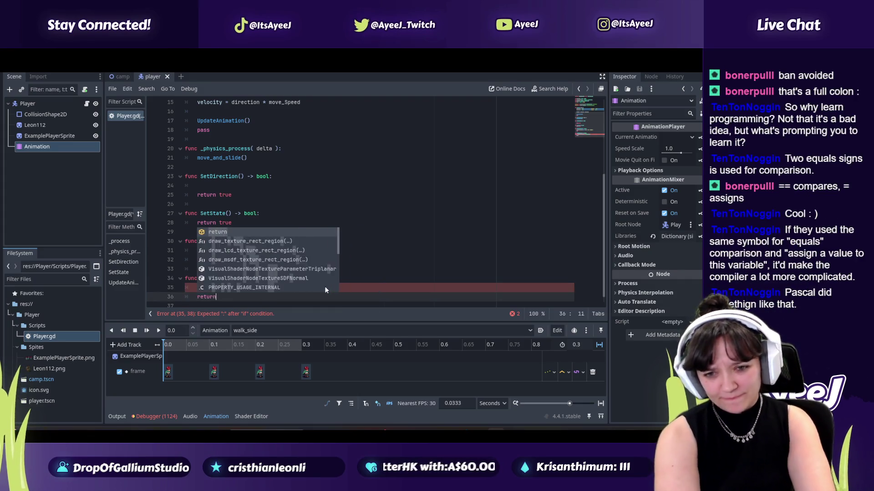
key("alt+Tab")
key("alt+Tab")
type(" \"down\"")
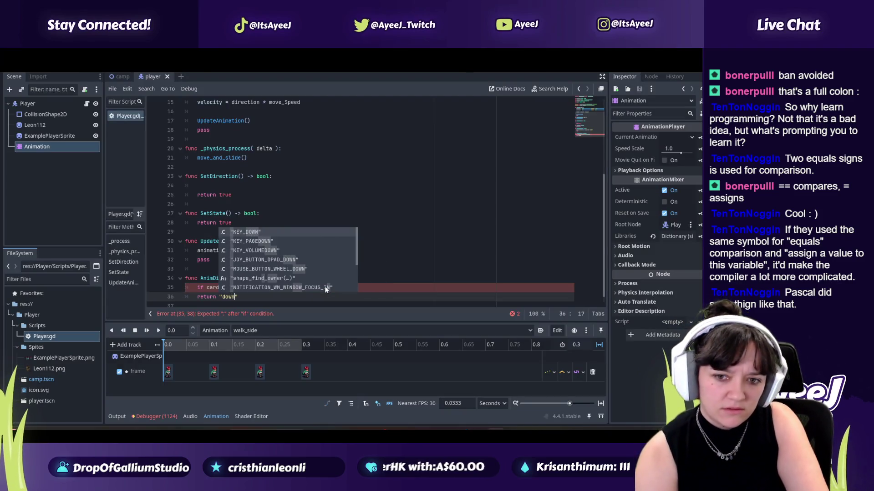
key("alt+Tab")
left_click(325, 290)
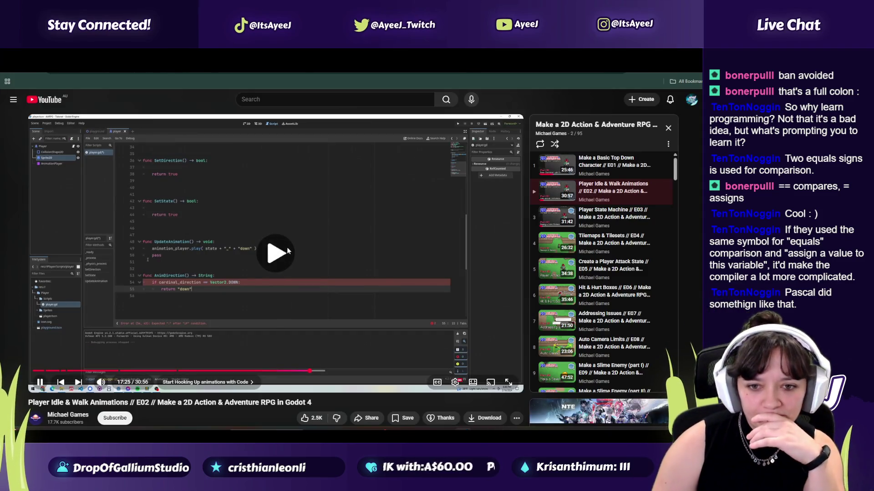
left_click(273, 309)
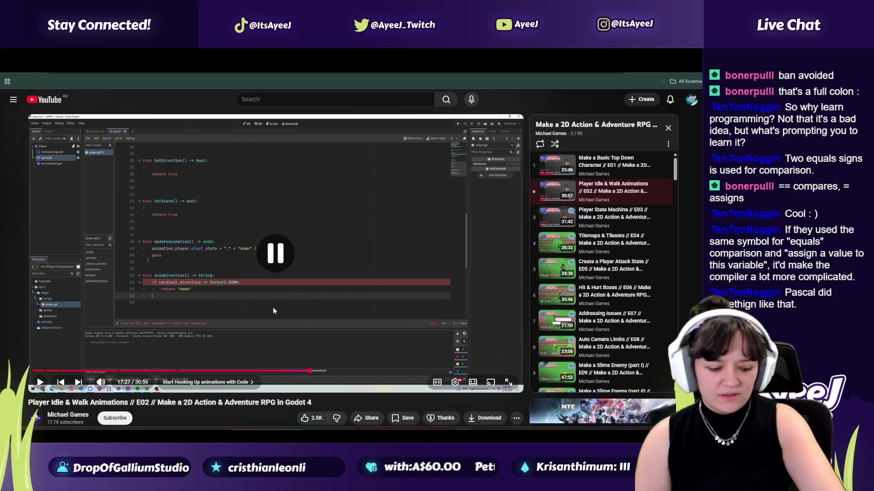
key("alt+Tab")
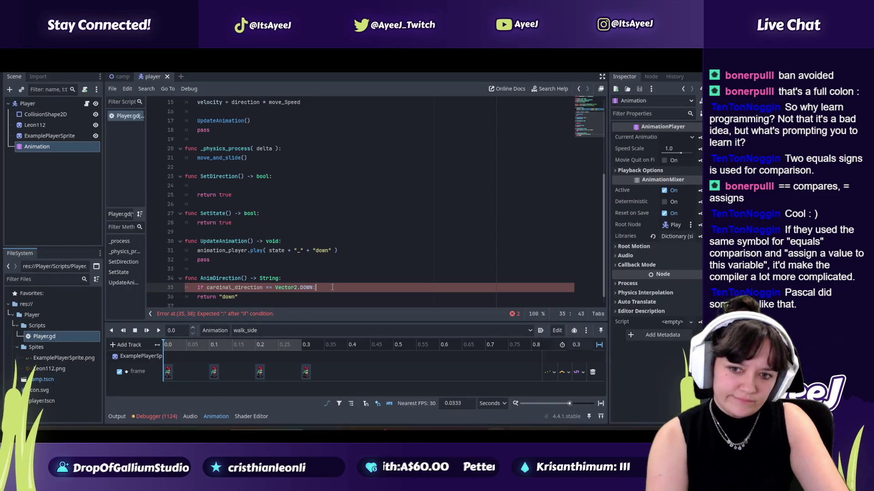
left_click(265, 301)
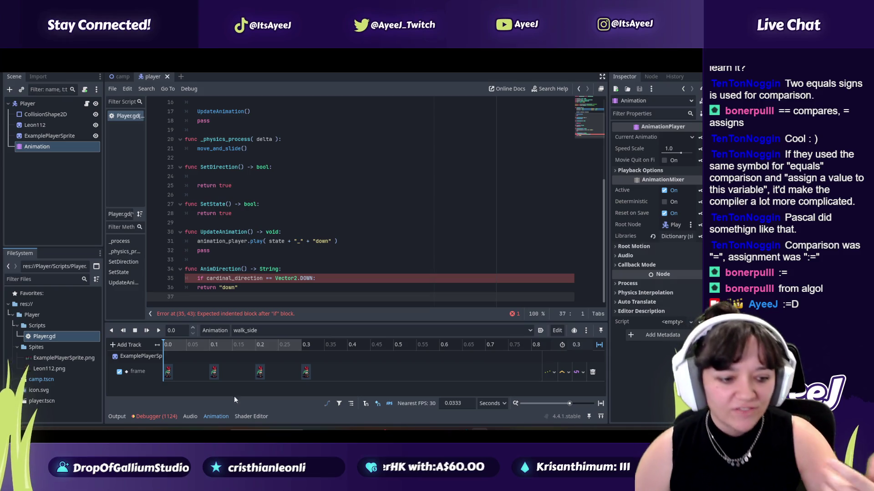
- Compare the script with the tutorial and play it past 17:31 to its elif line
key("alt+Tab")
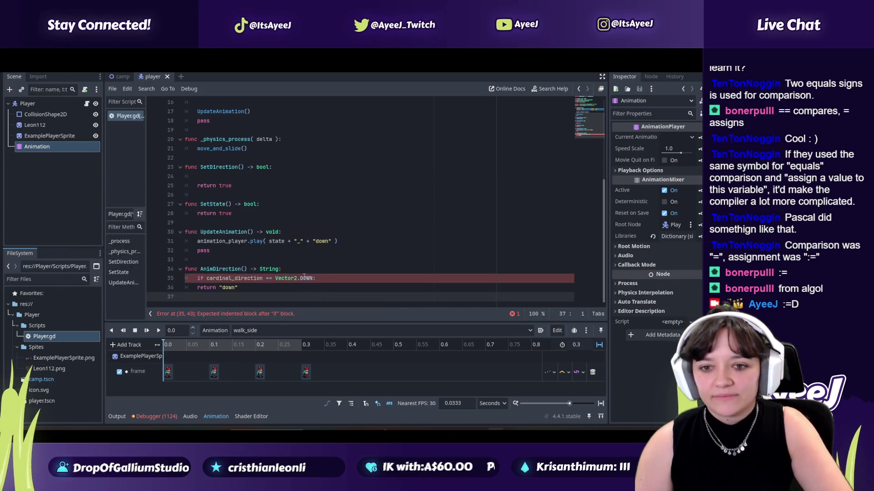
key("alt+Tab")
left_click(329, 247)
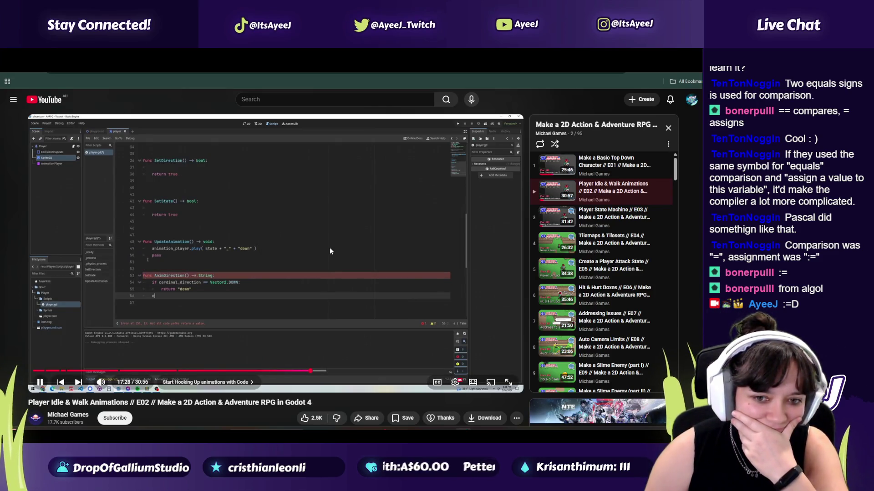
left_click(330, 248)
key("alt+Tab")
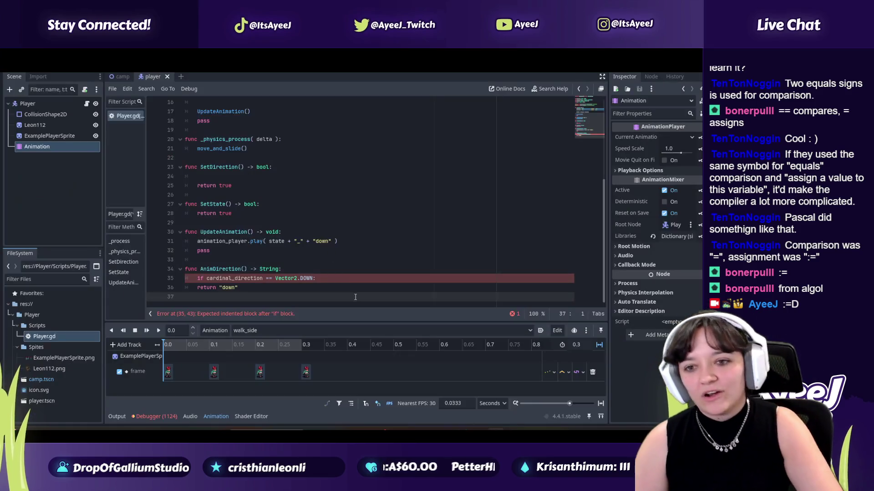
key("alt+Tab")
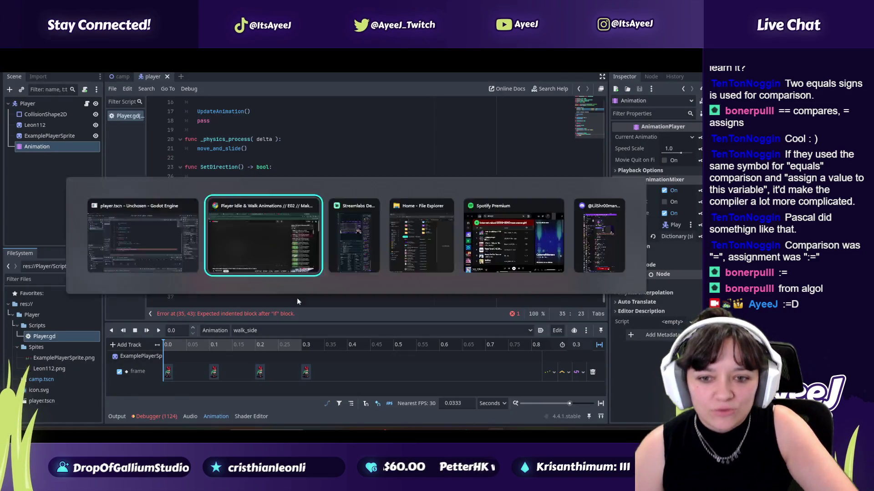
left_click(41, 383)
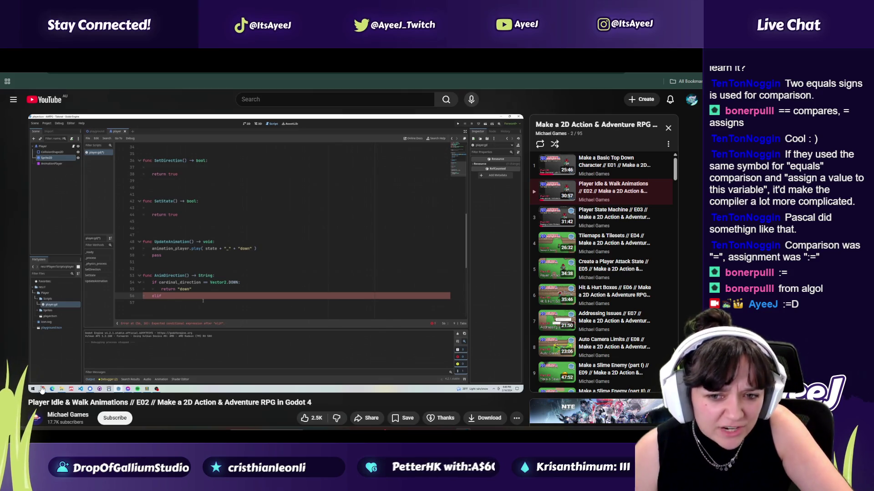
- Indent return "down" on line 36 under the Vector2.DOWN if statement
key("alt+Tab")
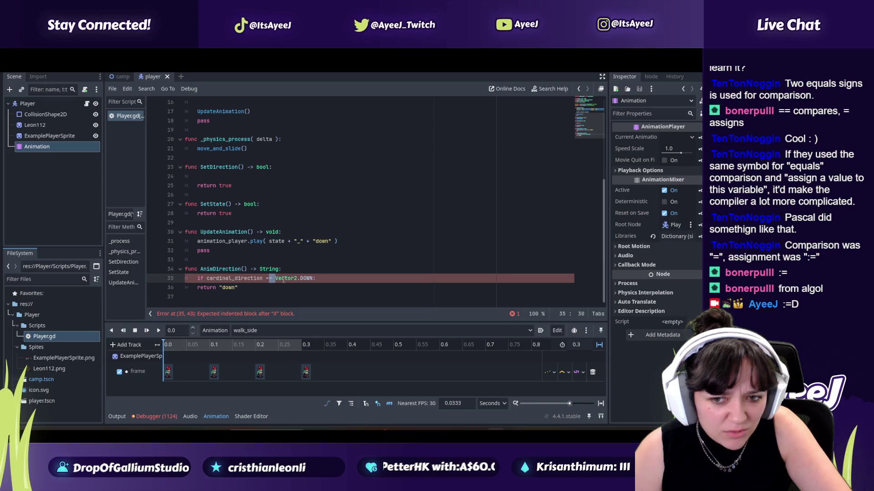
key("alt+Tab")
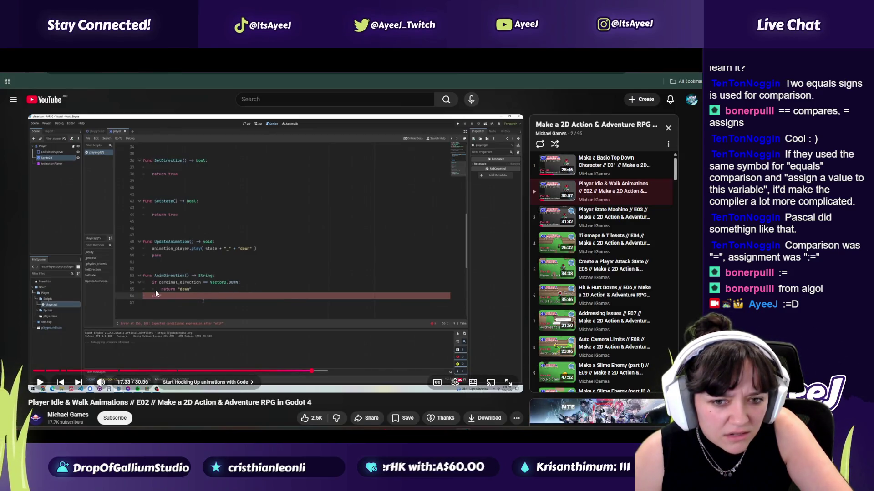
key("alt+Tab")
key("alt+Tab")
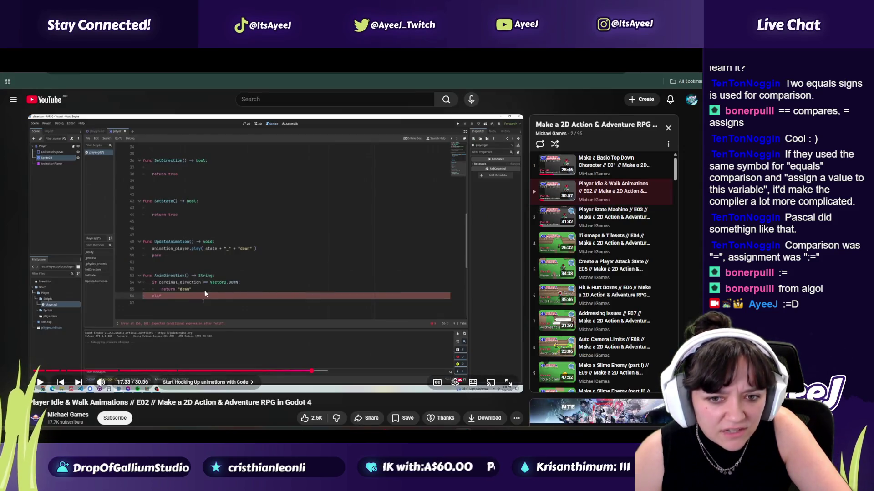
key("alt+Tab")
left_click(195, 289)
key("Tab")
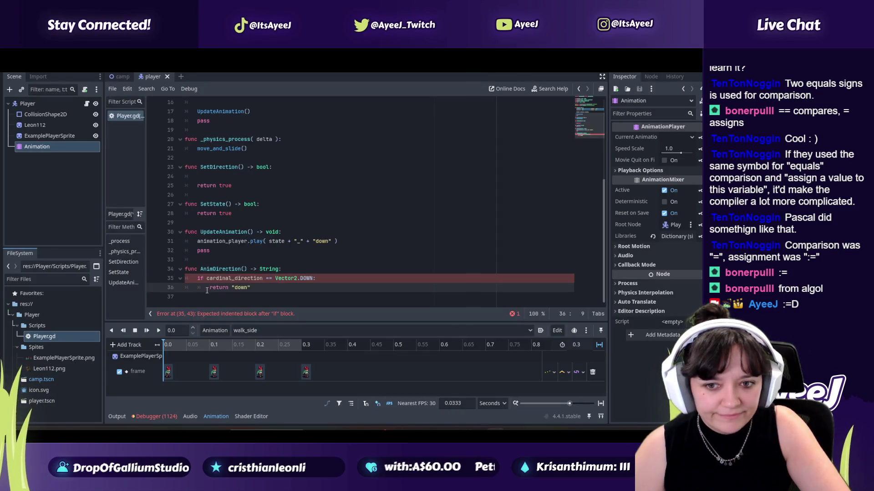
left_click(214, 298)
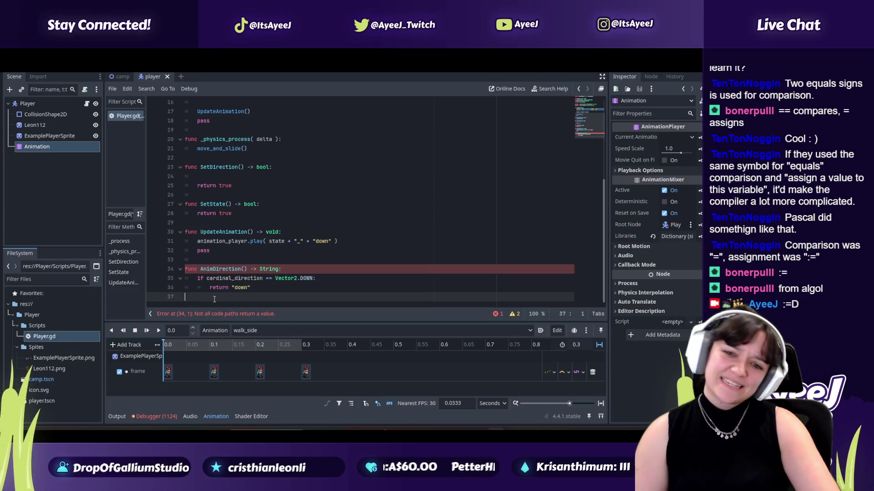
- Play the tutorial to its elif cardinal_direction line and compare with the script
key("alt+Tab")
left_click(213, 298)
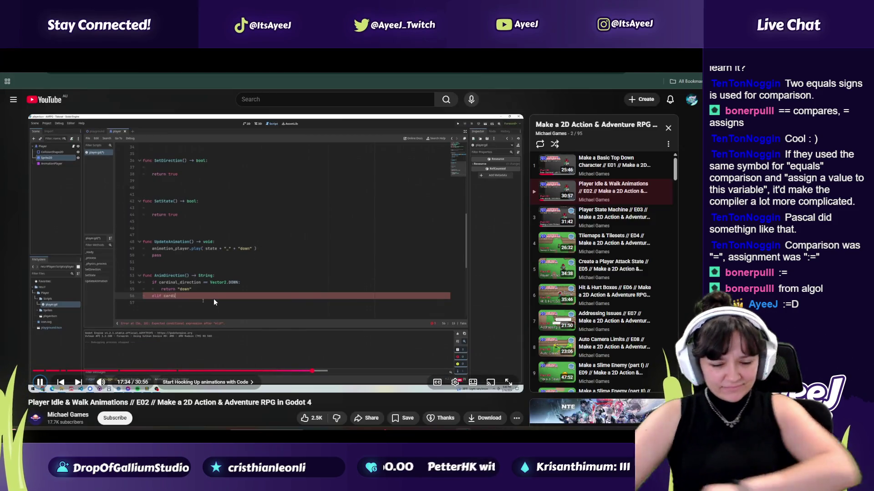
left_click(214, 298)
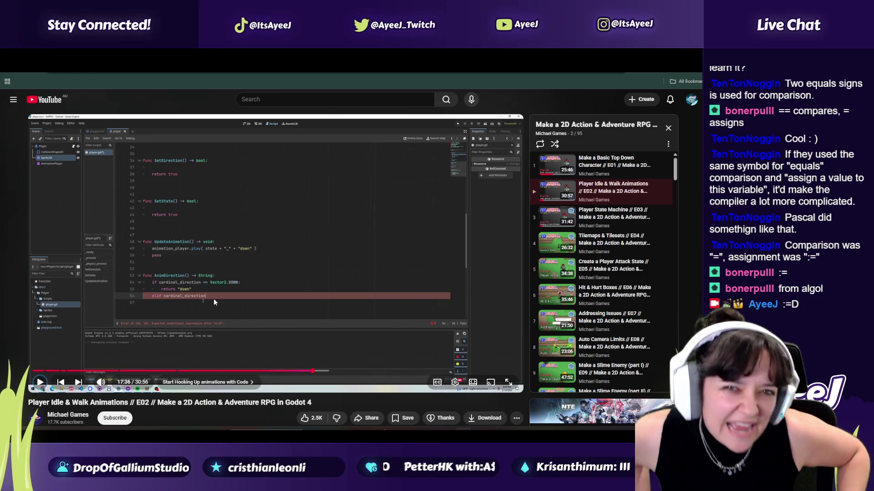
key("alt+Tab")
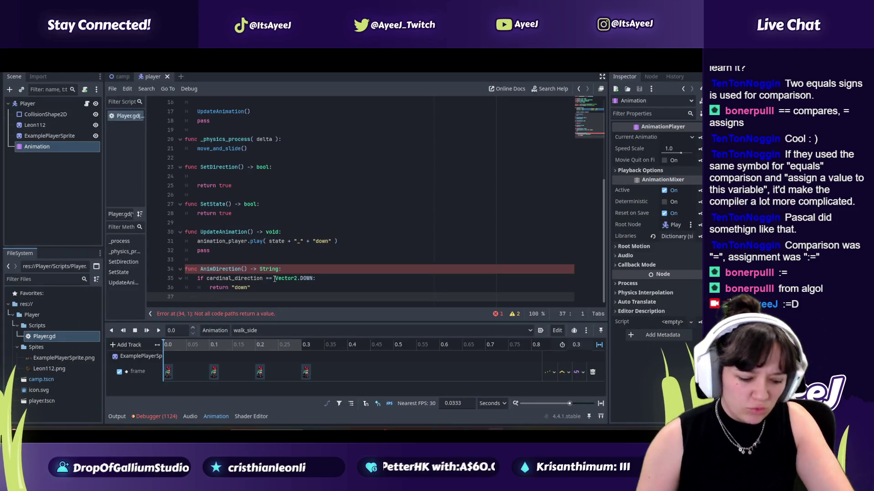
key("alt+Tab")
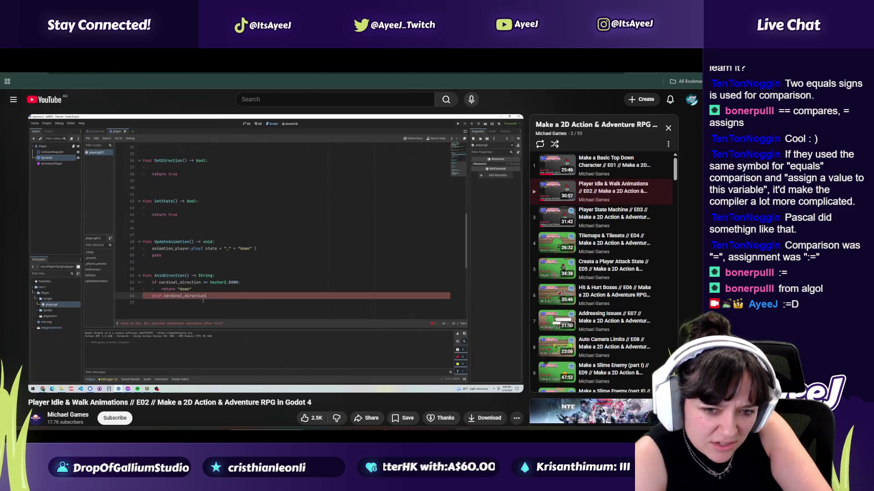
key("alt+Tab")
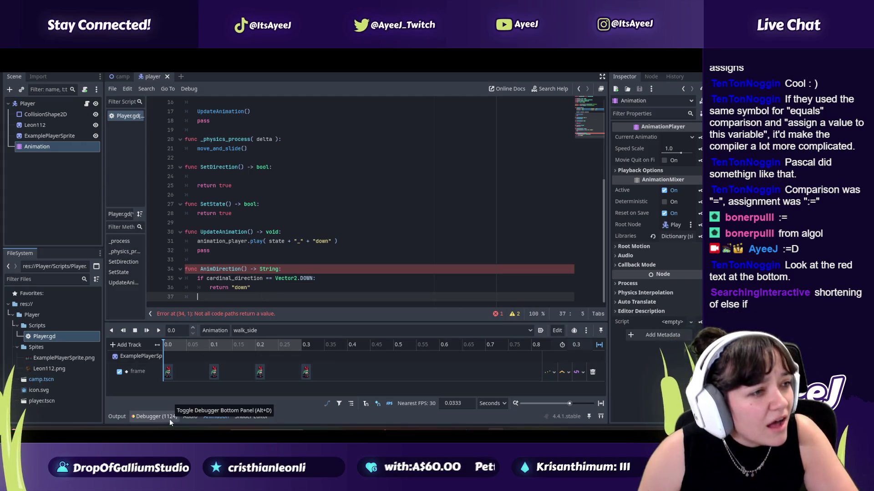
- Open and collapse the debugger panel at the bottom of the editor
left_click(155, 417)
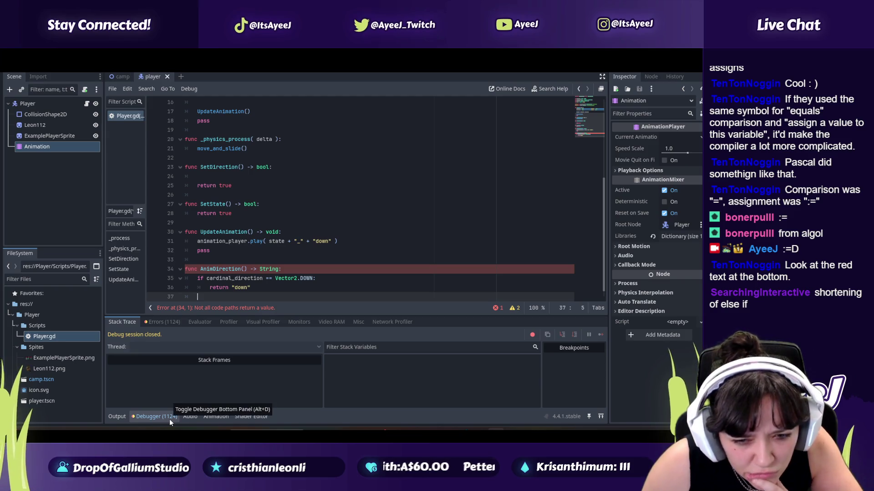
left_click(169, 418)
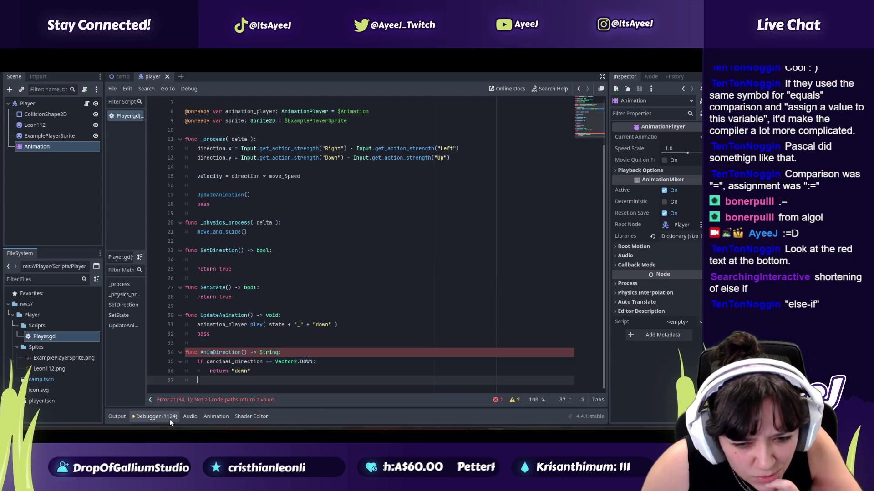
left_click(150, 400)
left_click(108, 400)
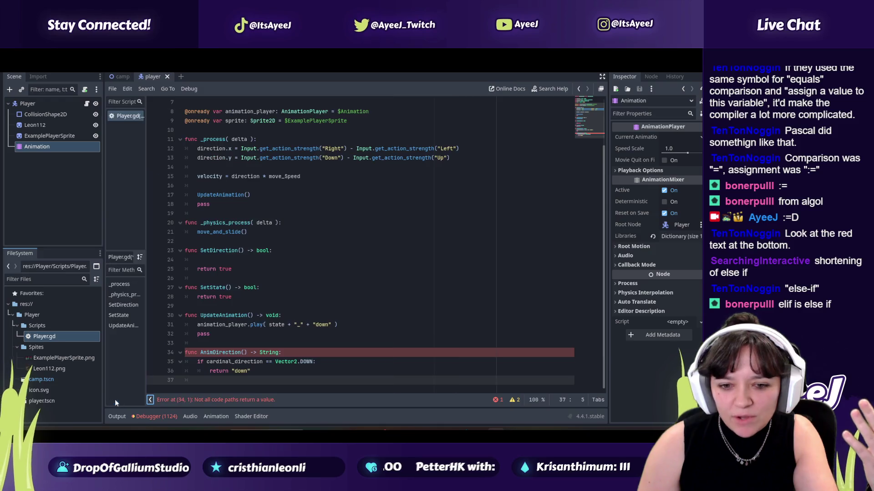
- Reopen the debugger's Errors list and clear its 1124 Animation not found entries
left_click(163, 418)
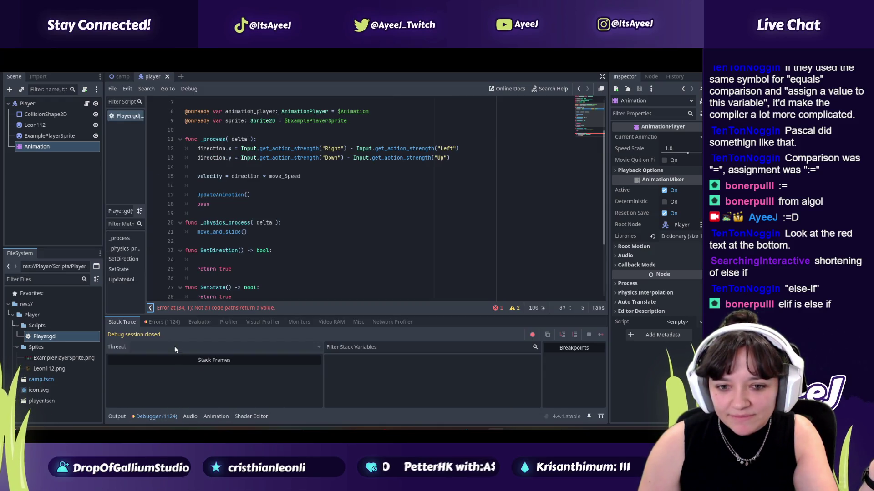
left_click(159, 322)
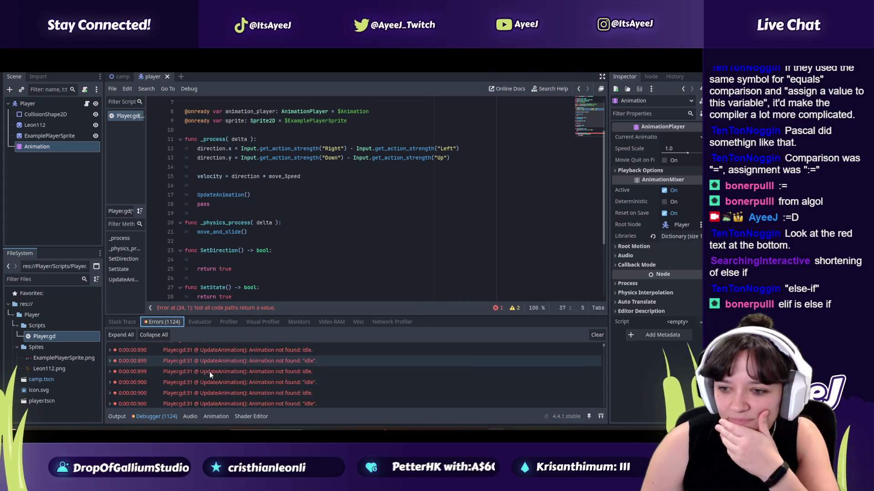
scroll(210, 372, "down", 3)
scroll(210, 373, "down", 3)
scroll(209, 372, "down", 2)
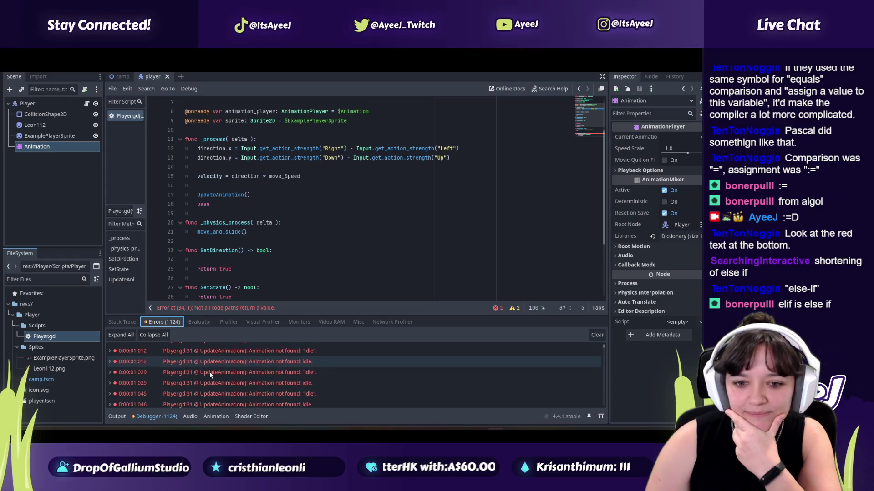
scroll(209, 372, "down", 1)
left_click(597, 336)
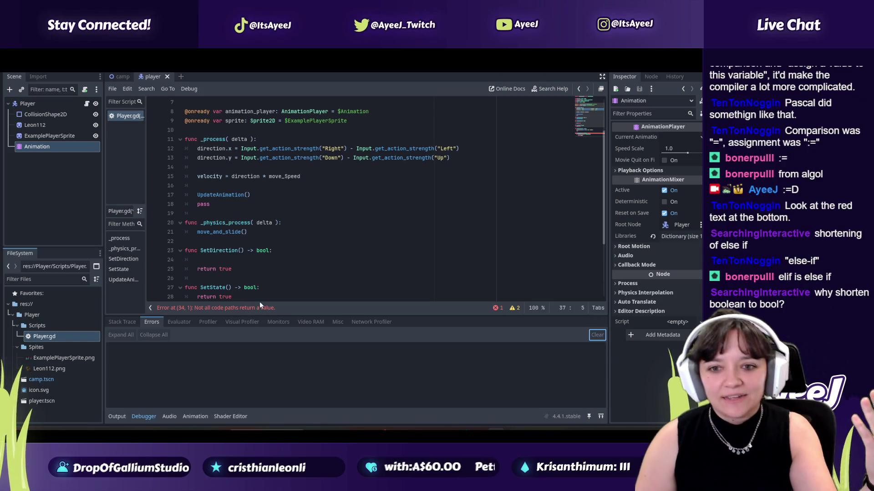
- Return to the script and place the caret on empty line 37
left_click(255, 296)
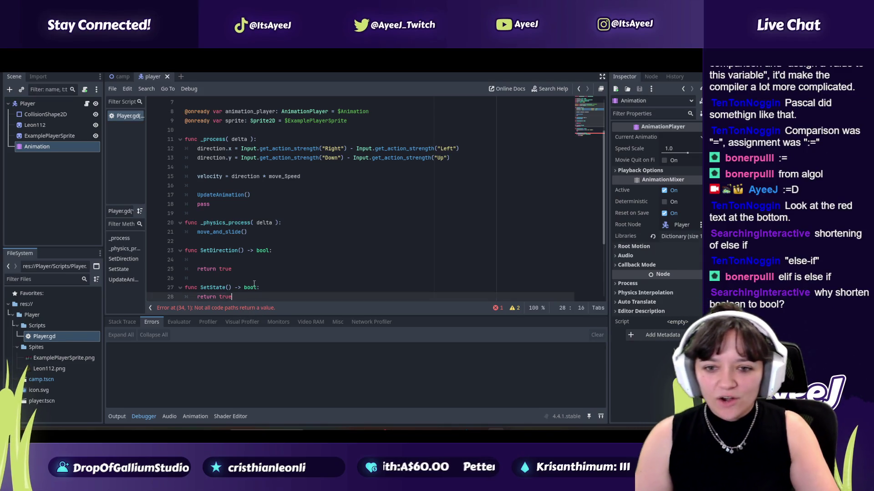
scroll(248, 289, "down", 3)
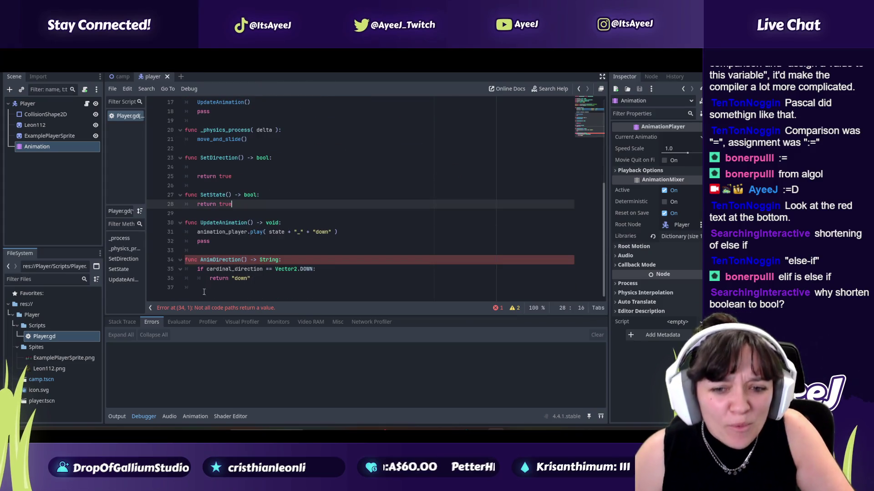
scroll(204, 290, "up", 1)
left_click(204, 297)
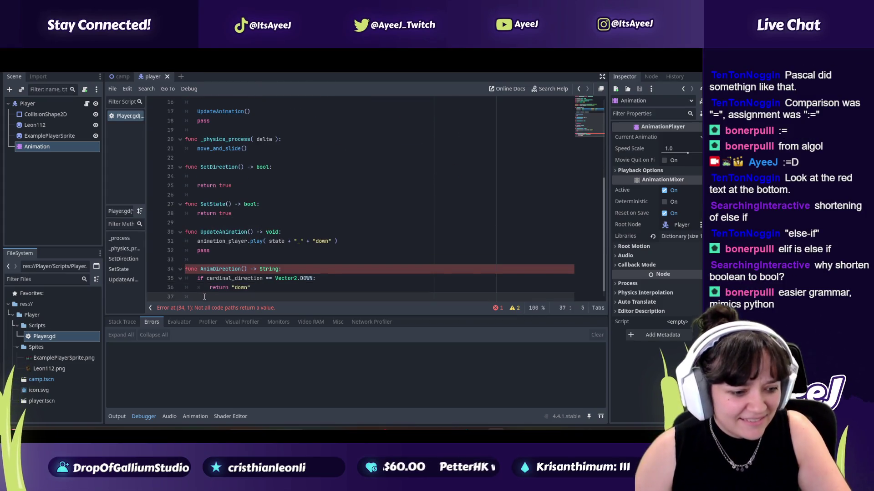
- Type elif at the start of line 37, then resume the tutorial at 17:40
type("elif")
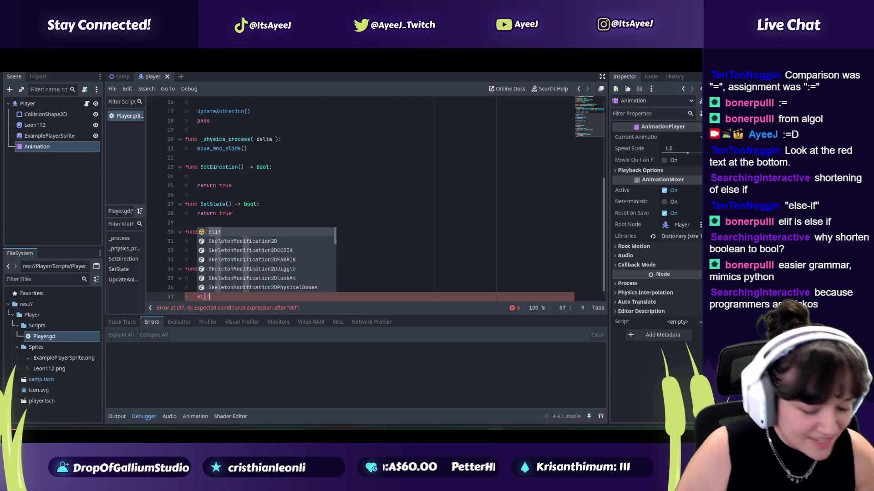
key("alt+Tab")
left_click(278, 318)
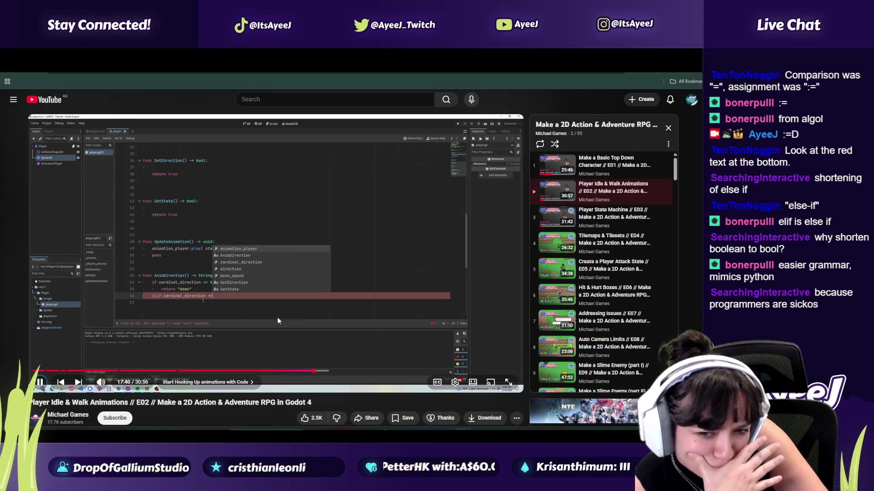
- Complete the elif condition on line 37 with Vector2.UP after checking the tutorial
left_click(278, 320)
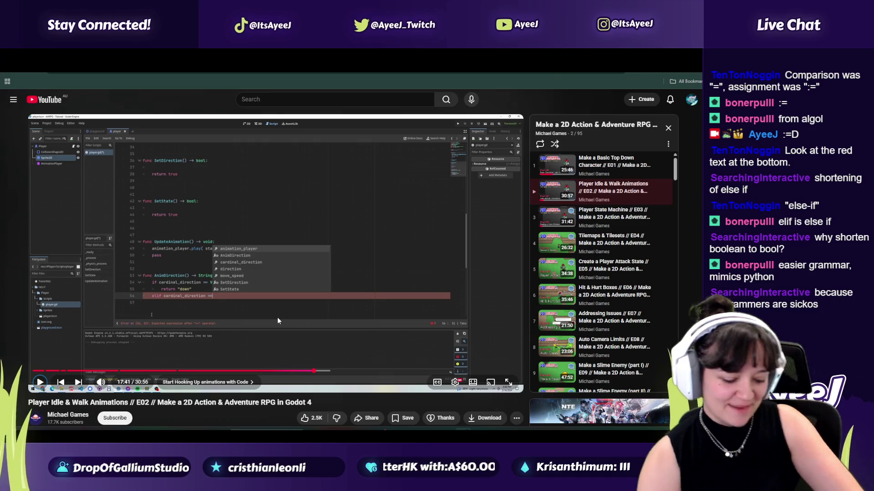
key("alt+Tab")
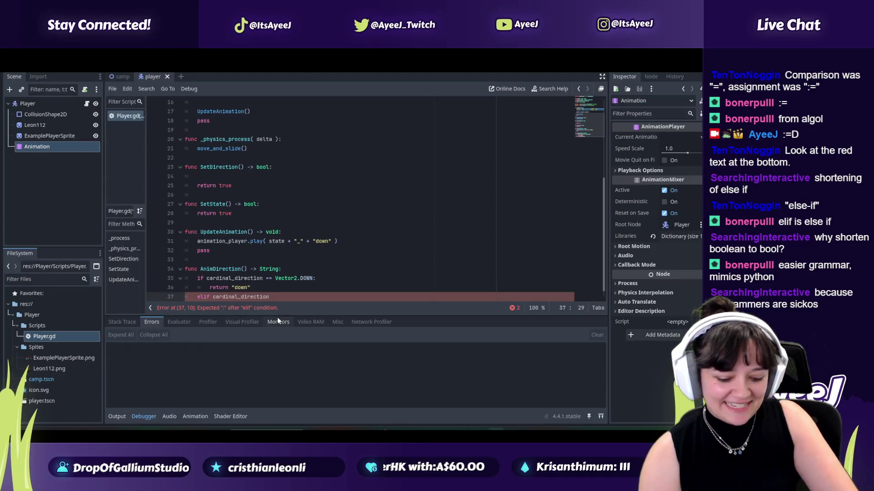
key("alt+Tab")
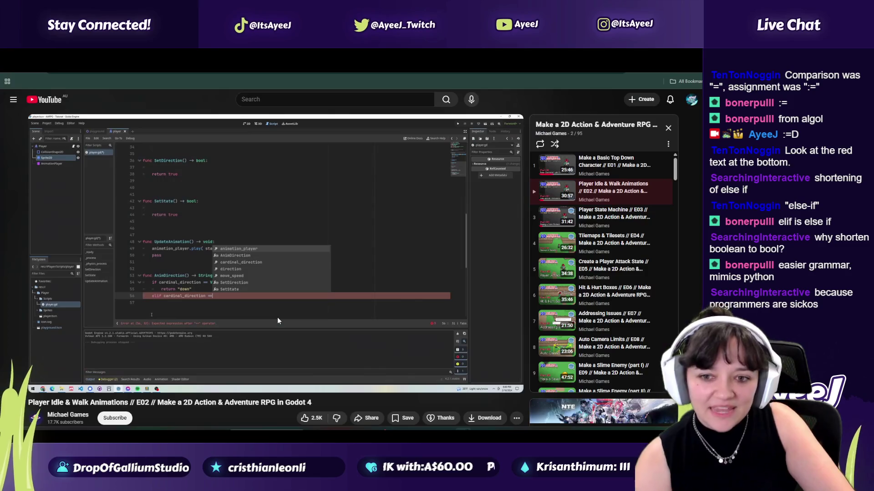
left_click(277, 318)
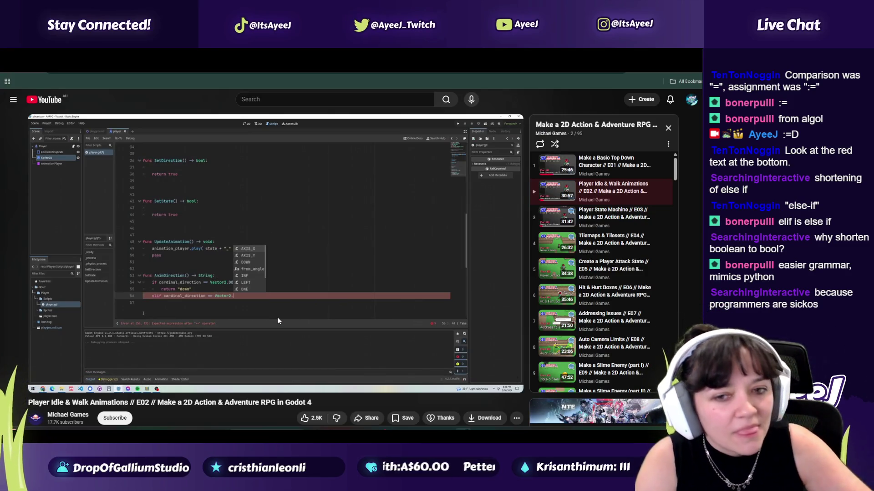
left_click(278, 318)
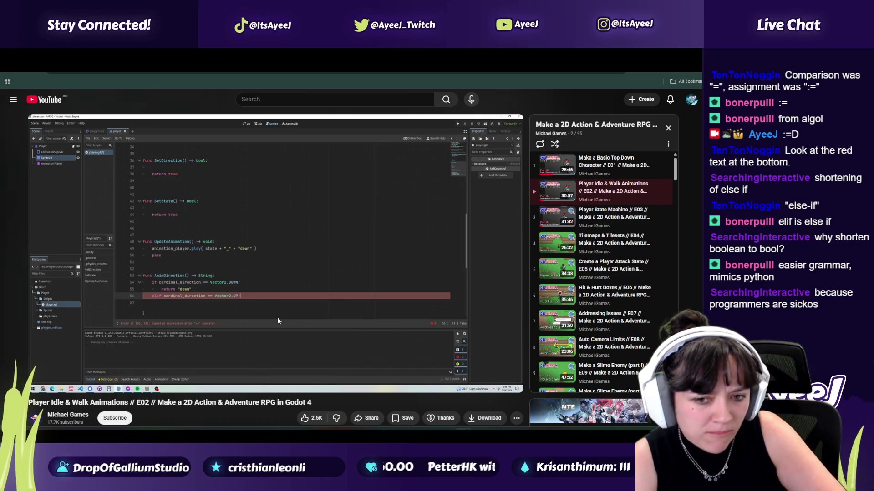
key("alt+Tab")
type("Ve")
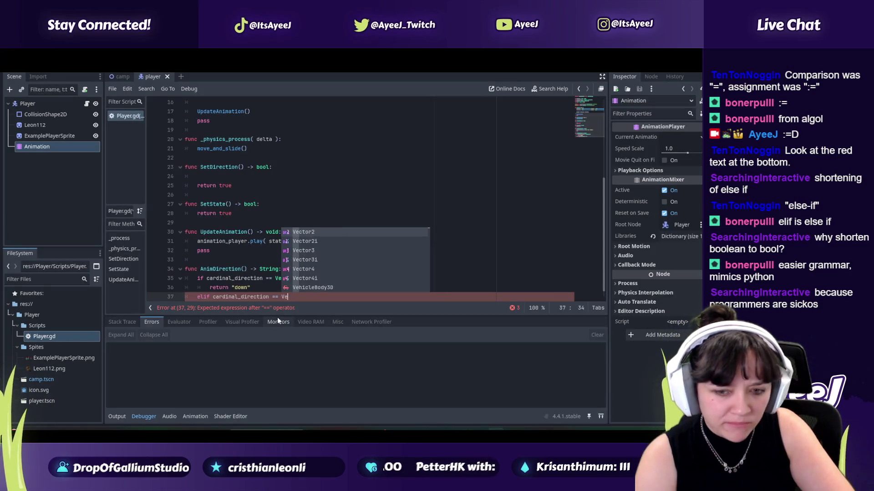
type("ctor2.UP")
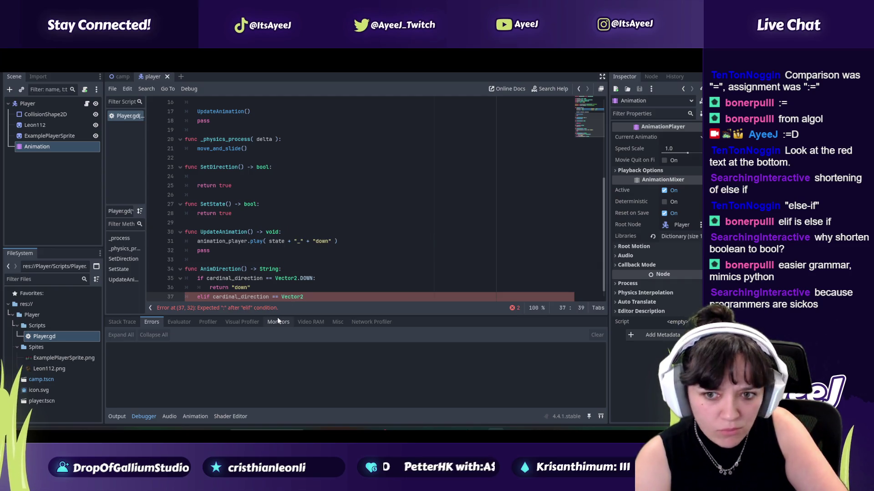
- Add an indented return "up" on new line 38 under the elif, comparing with the tutorial
key("alt+Tab")
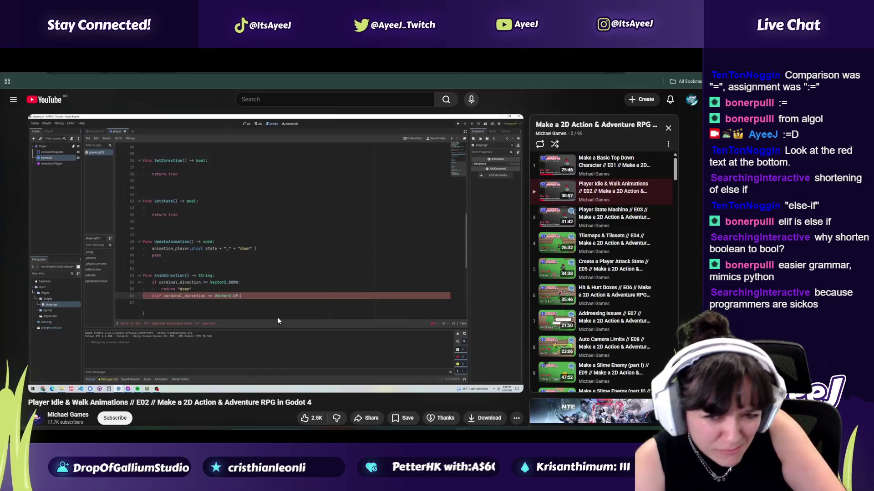
left_click(277, 318)
left_click(277, 318)
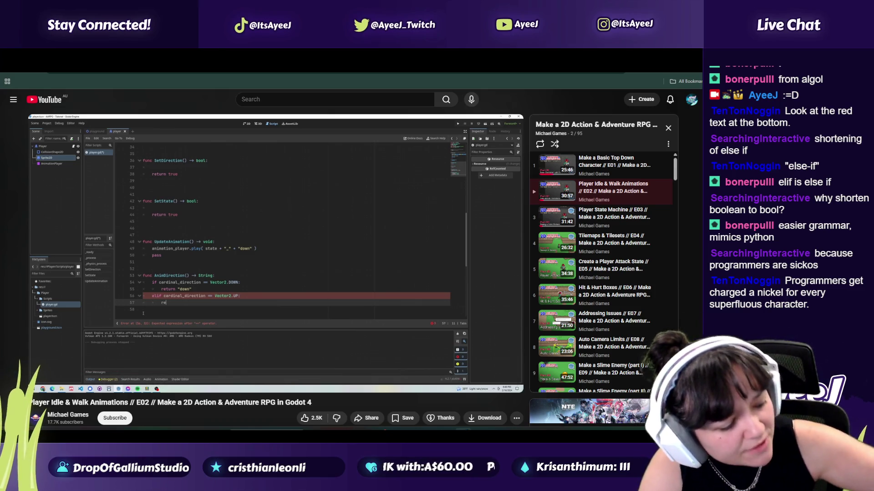
left_click(278, 320)
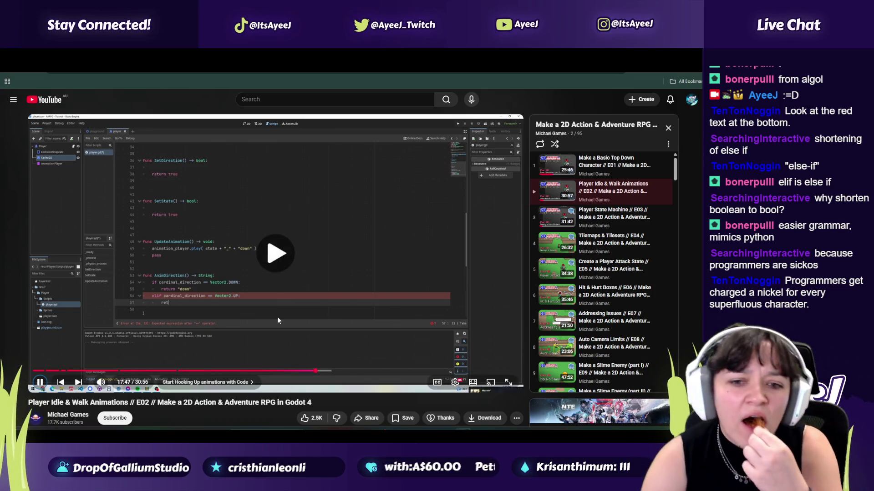
left_click(277, 317)
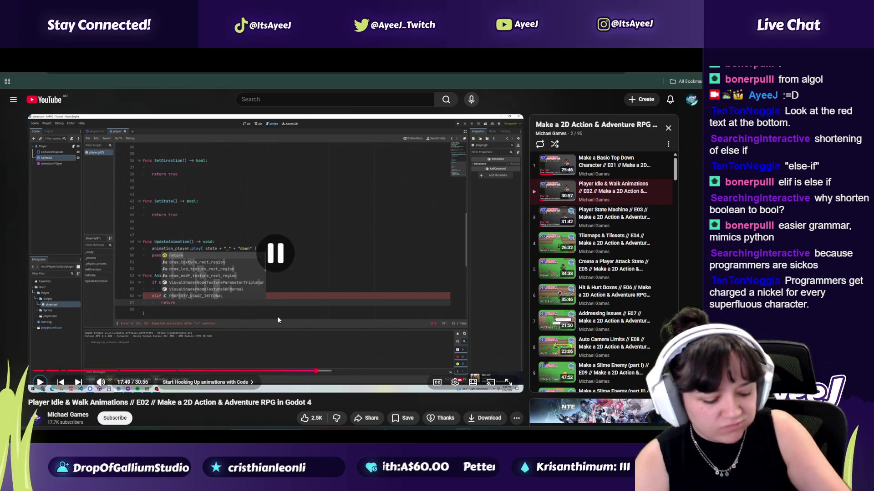
key("alt+Tab")
key("Return")
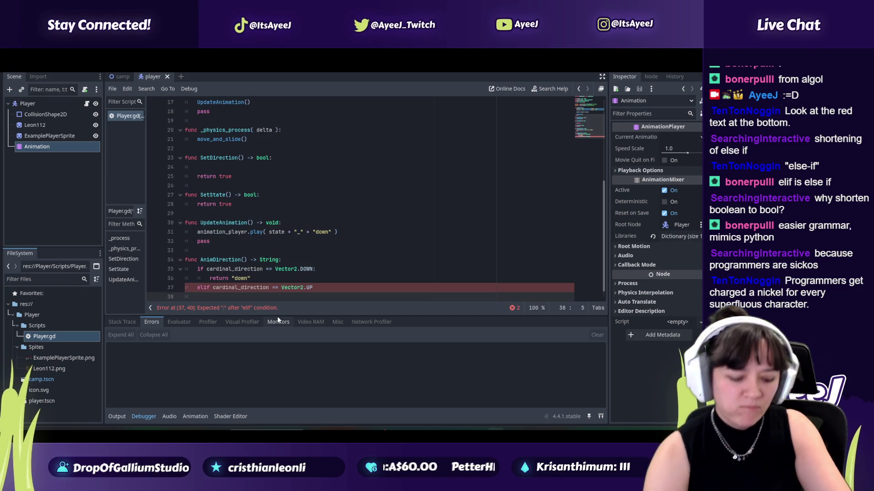
key("Tab")
type("ret")
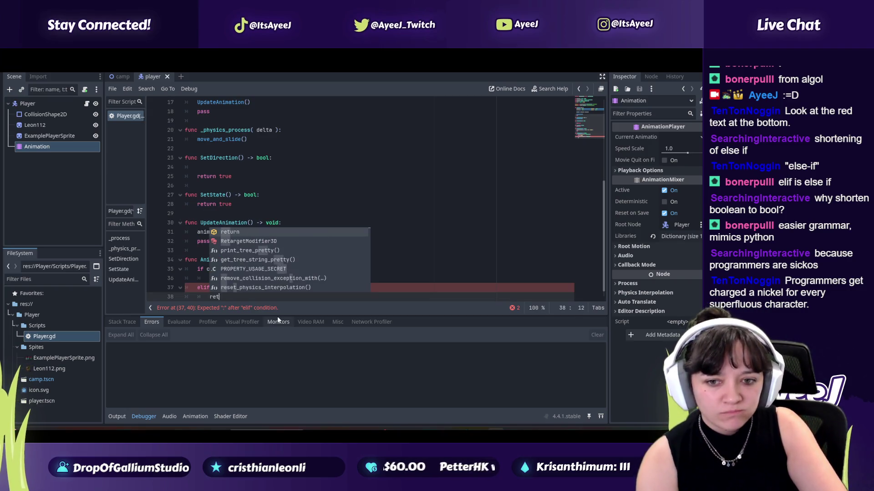
type("urn \"up")
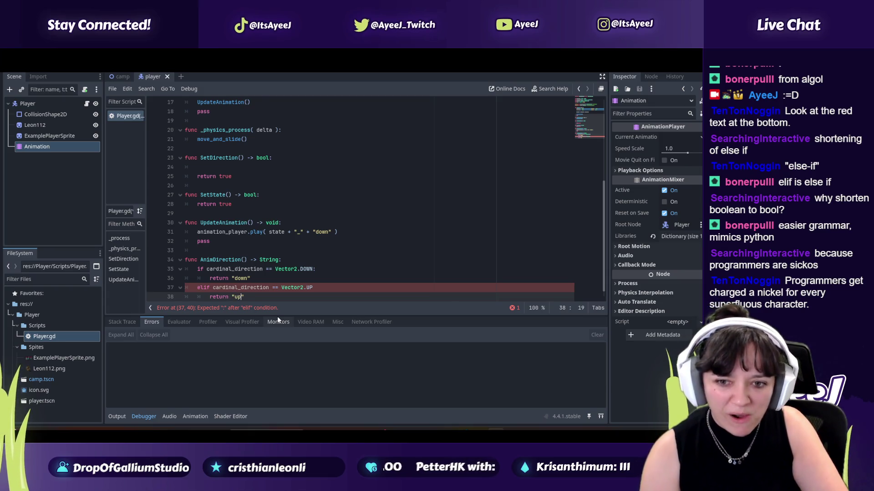
key("alt+Tab")
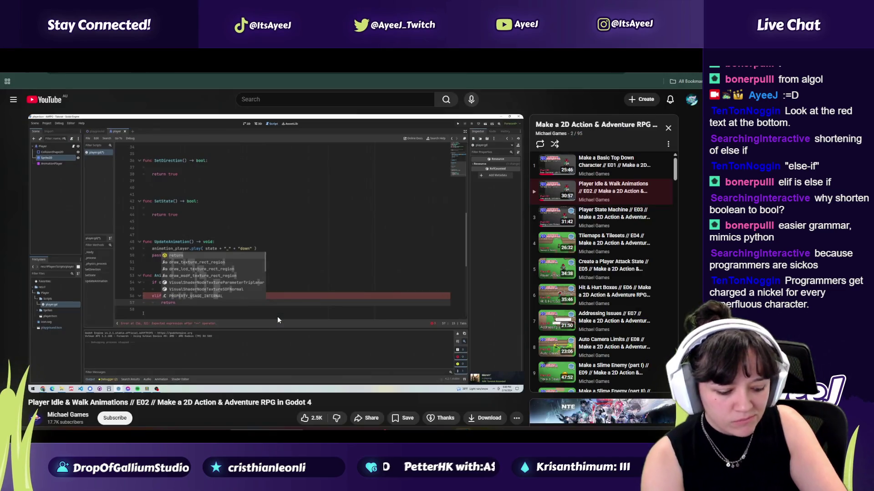
left_click(277, 319)
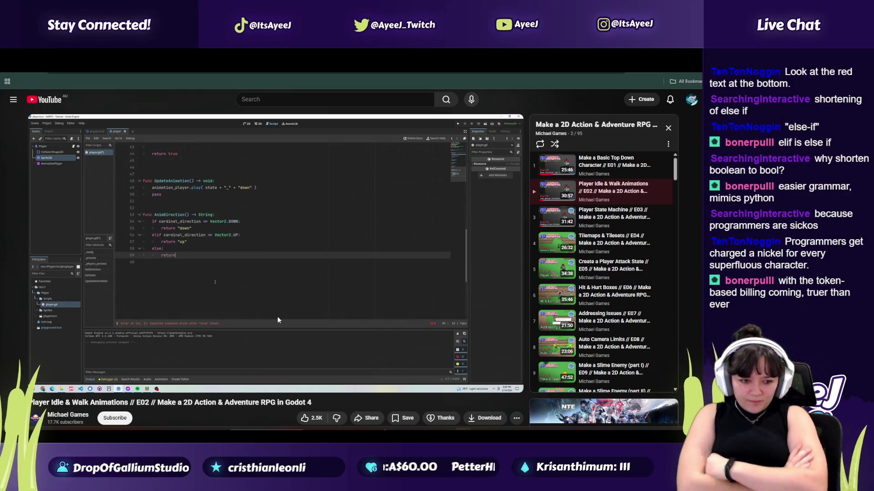
- Play the tutorial to its else: return "side" lines, then open a new browser tab
key("space")
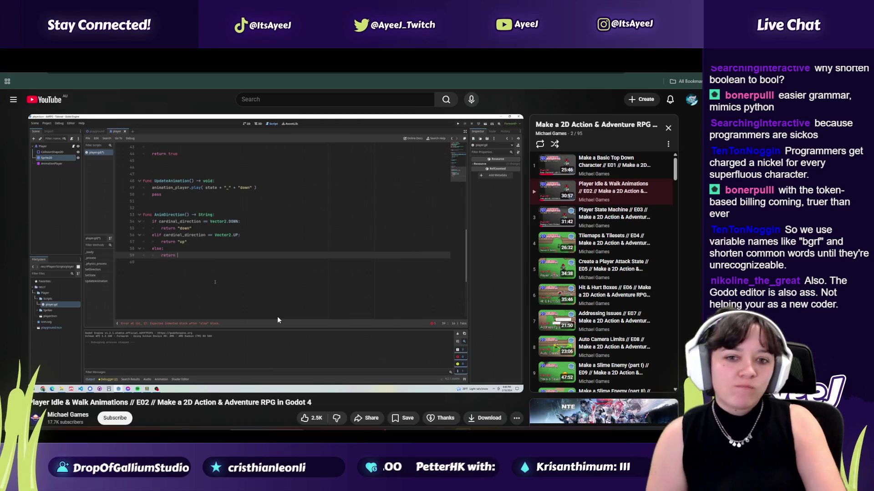
left_click(278, 320)
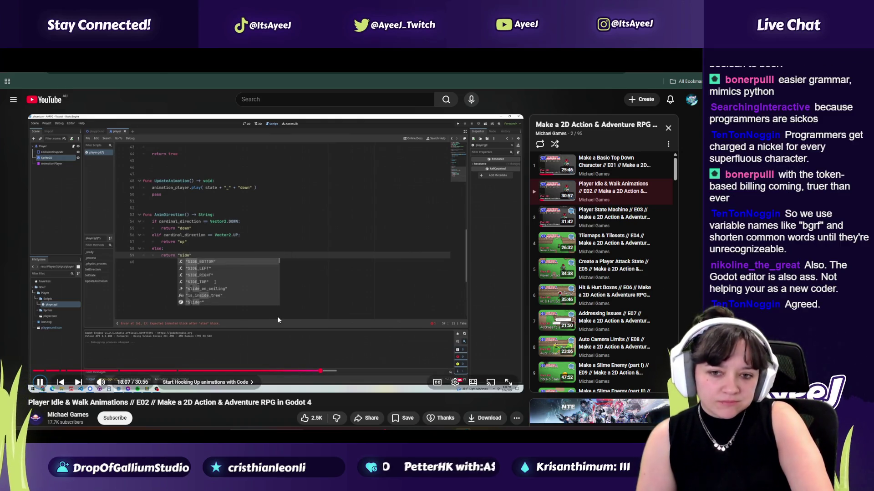
left_click(278, 320)
key("alt+Tab")
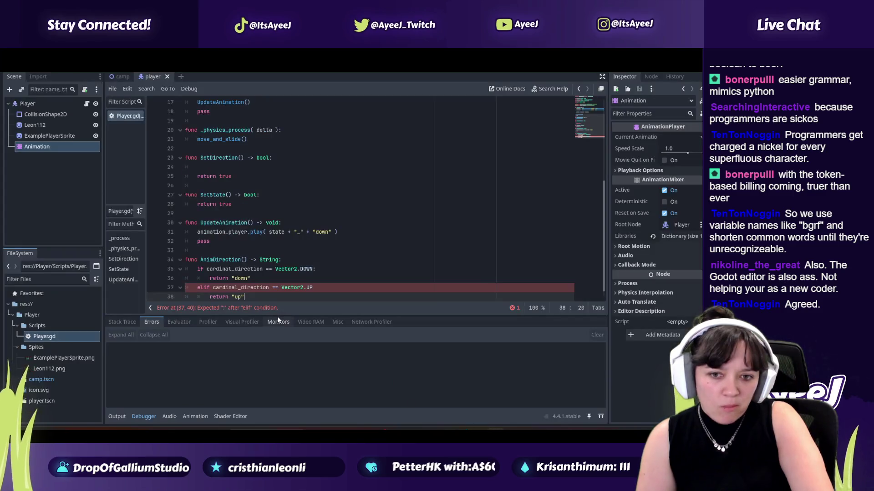
key("alt+Tab")
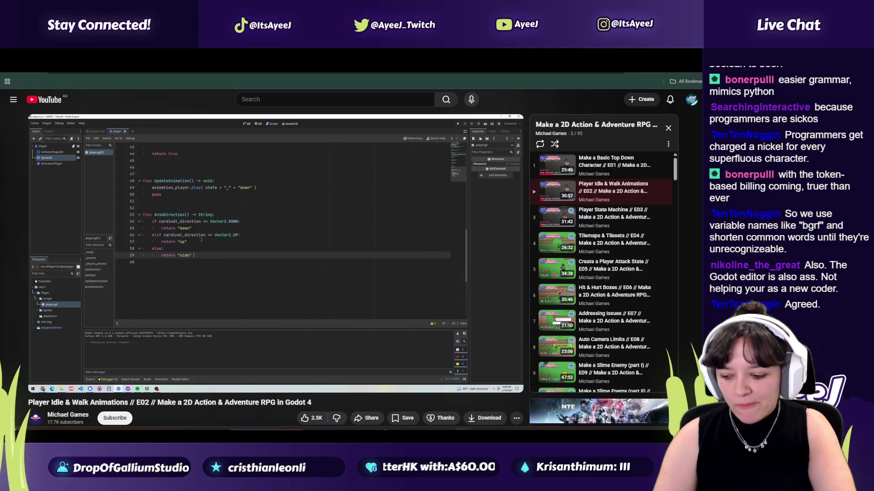
key("ctrl+t")
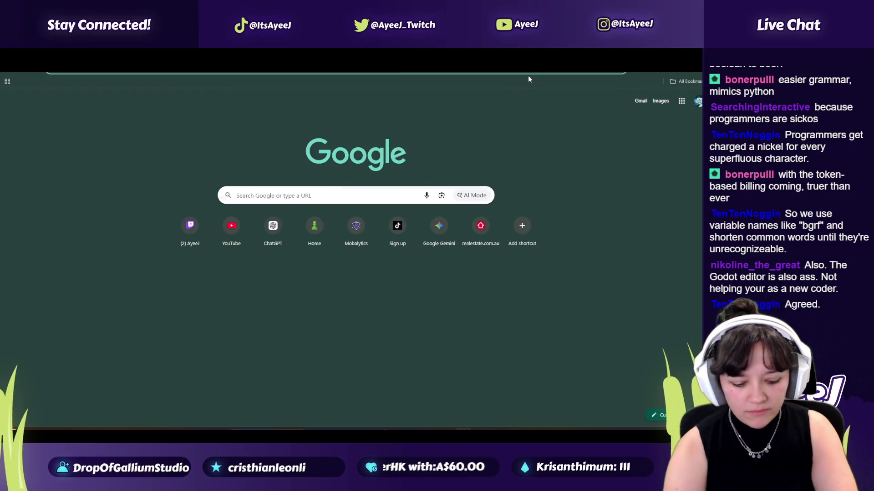
- Google Images for 'baby kitty meme', preview the 'he feels small' kitten meme, then return to the tutorial tab
type("baby kitty meme")
key("Return")
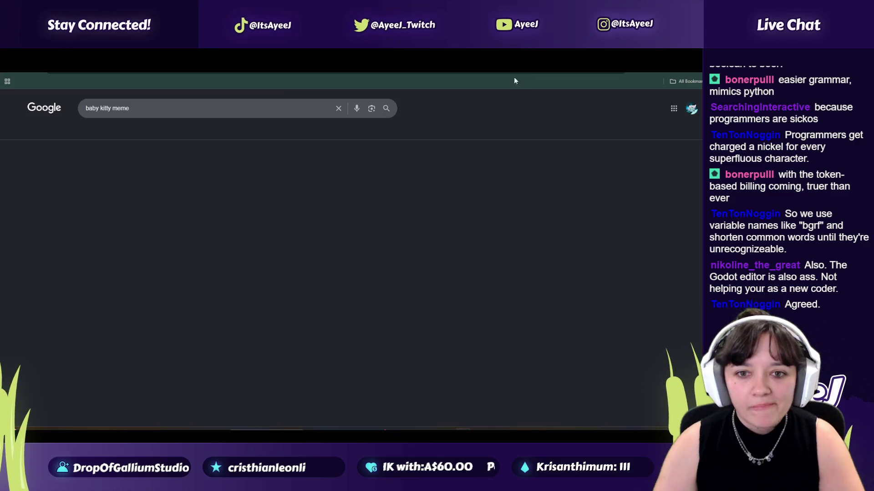
left_click(105, 132)
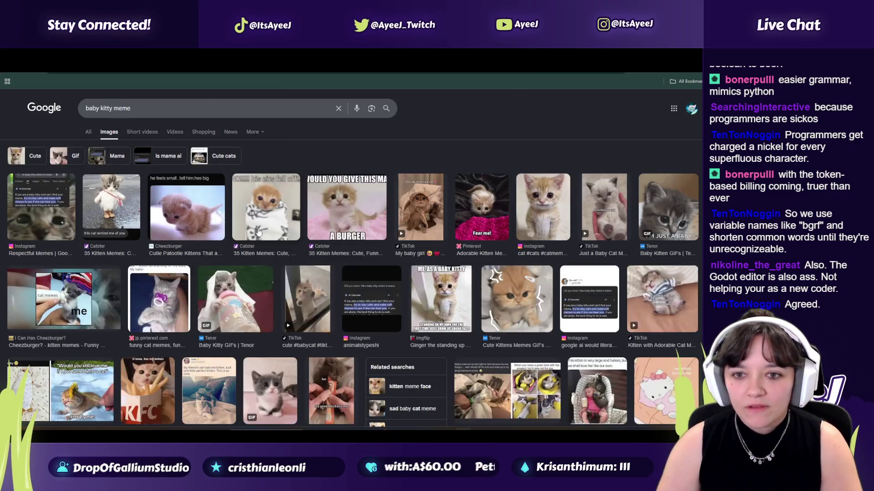
left_click(187, 200)
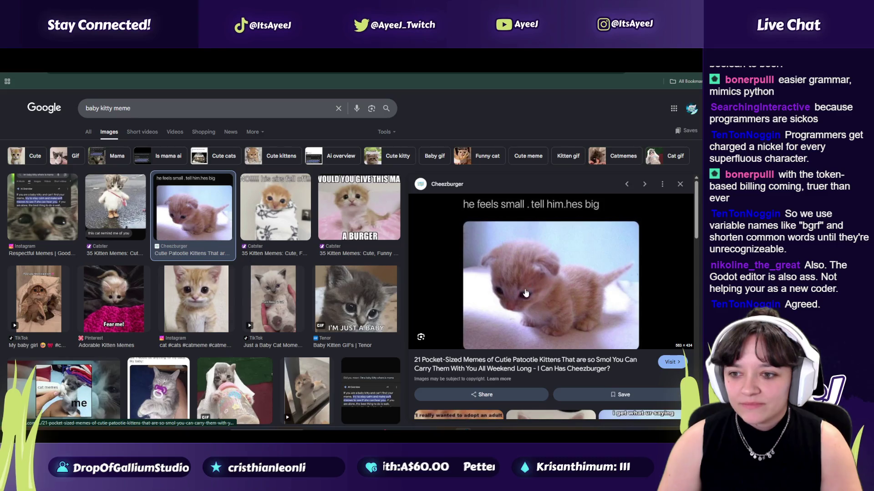
scroll(527, 291, "down", 1)
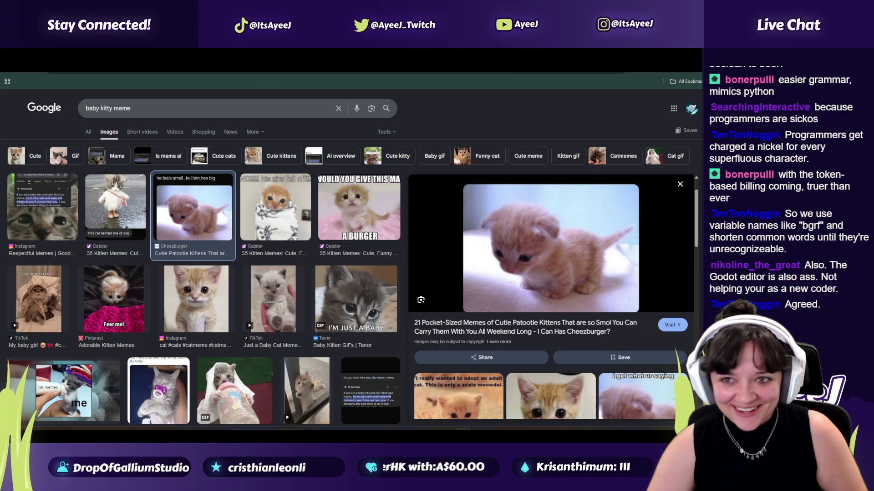
key("ctrl+Tab")
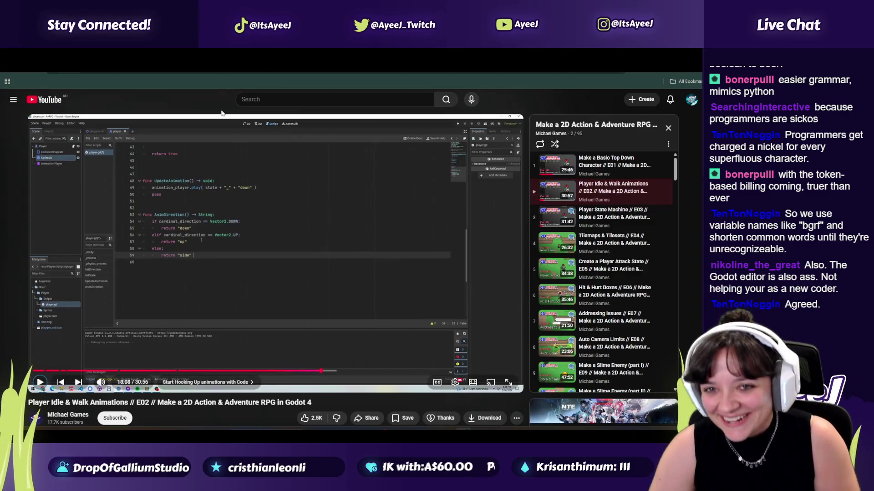
- Play the tutorial on to 18:11, where AnimDirection's else branch returns "side"
left_click(233, 275)
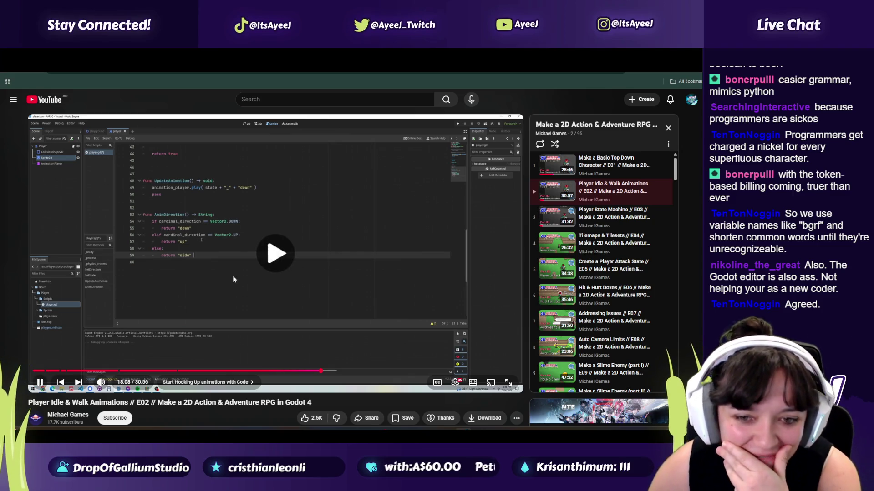
left_click(229, 271)
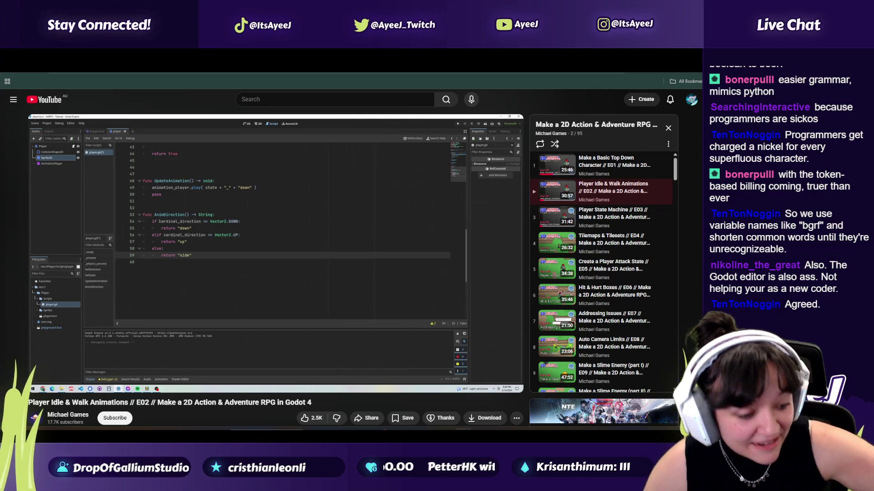
left_click(267, 212)
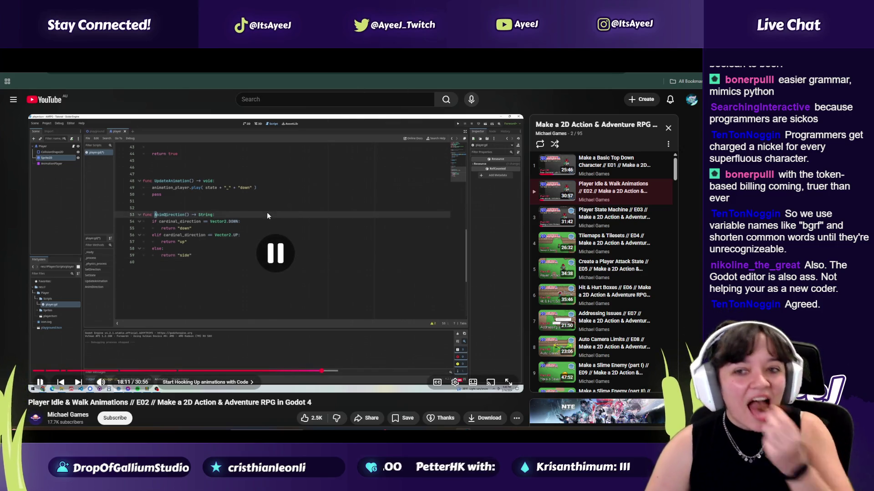
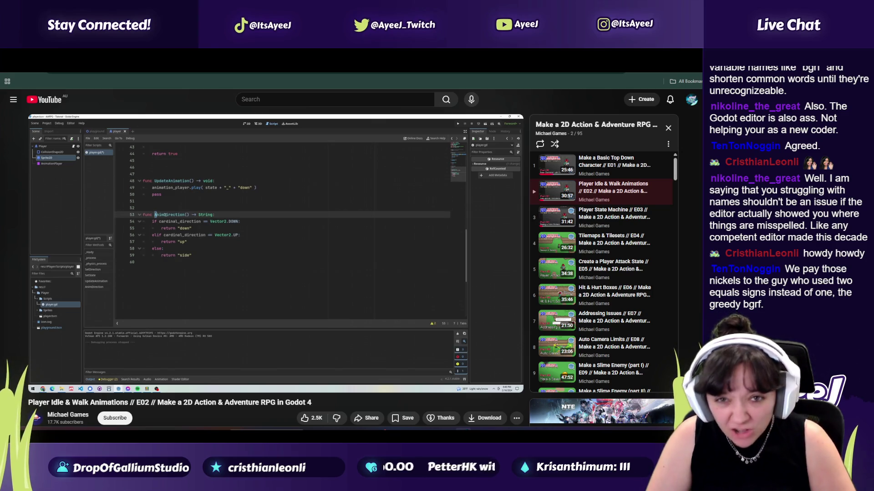
- Rewind the tutorial to 17:16 and watch it through AnimDirection's "down" and "up" checks
left_click(312, 273)
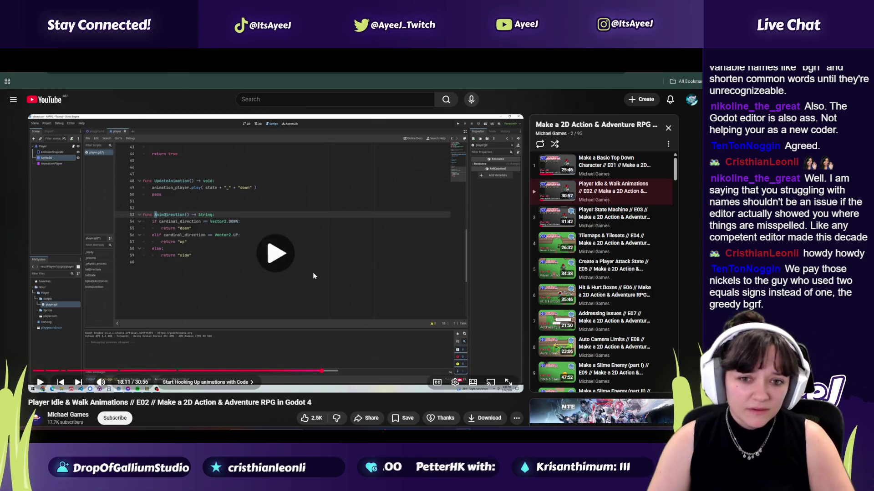
left_click(307, 371)
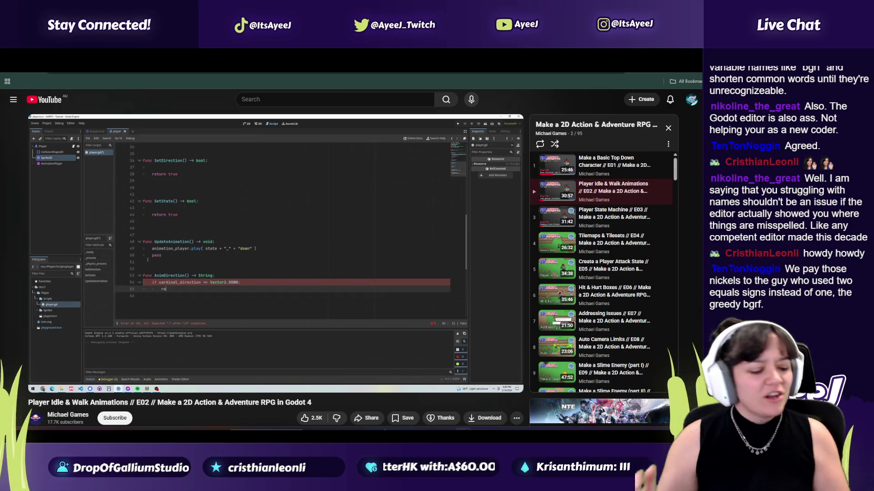
left_click(324, 280)
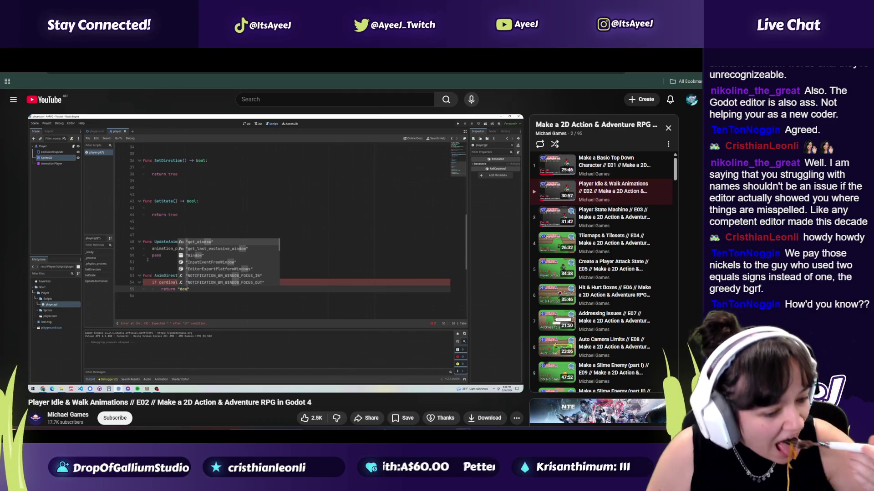
left_click(373, 274)
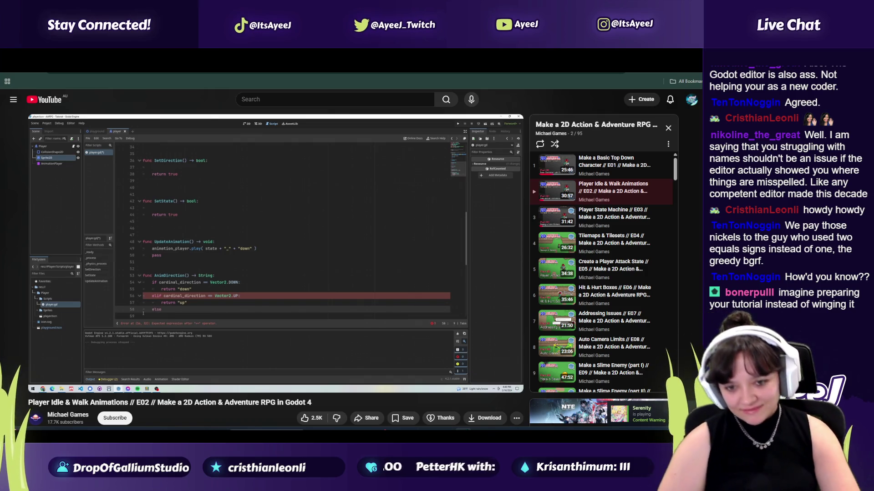
left_click(317, 299)
- Add a new line 39 under return "up" and clear the stray pasted link text
key("alt+Tab")
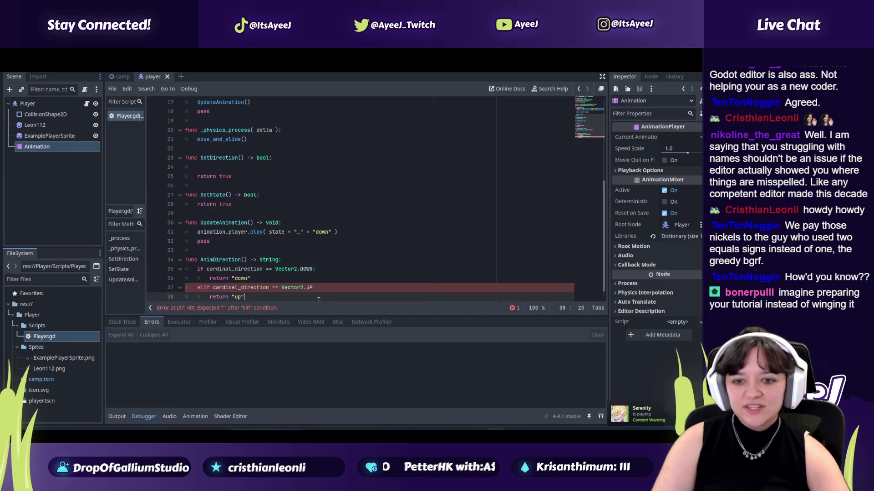
scroll(280, 232, "up", 1)
scroll(265, 291, "down", 2)
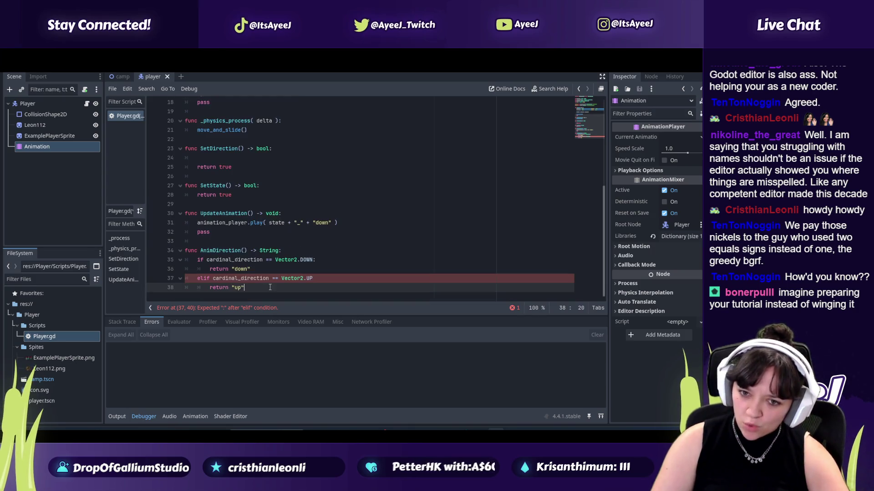
key("Return")
type("GG! www.twitch.tv/ayeej :)")
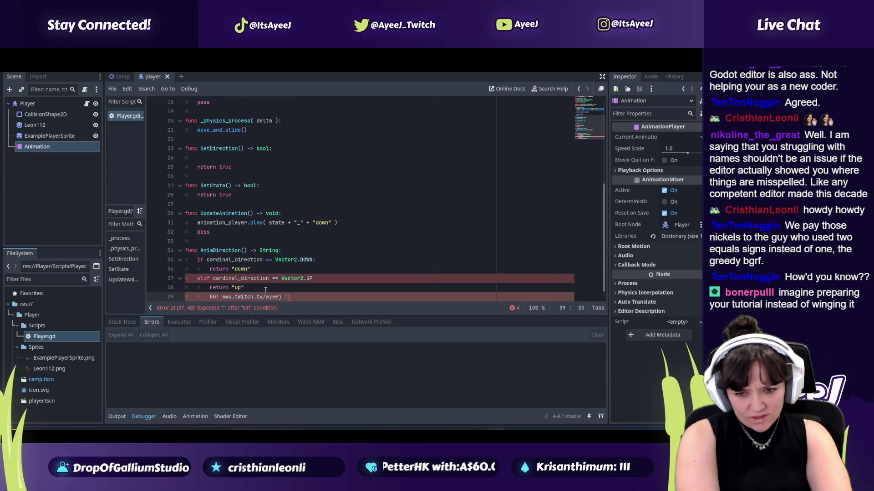
key("BackSpace")
key("BackSpace")
key("BackSpace")
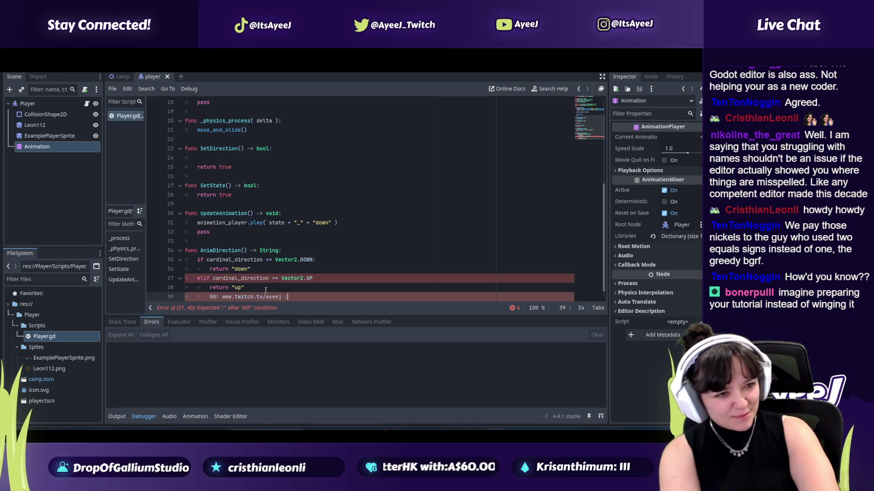
key("BackSpace")
key("BackSpace")
key("BackSpace")
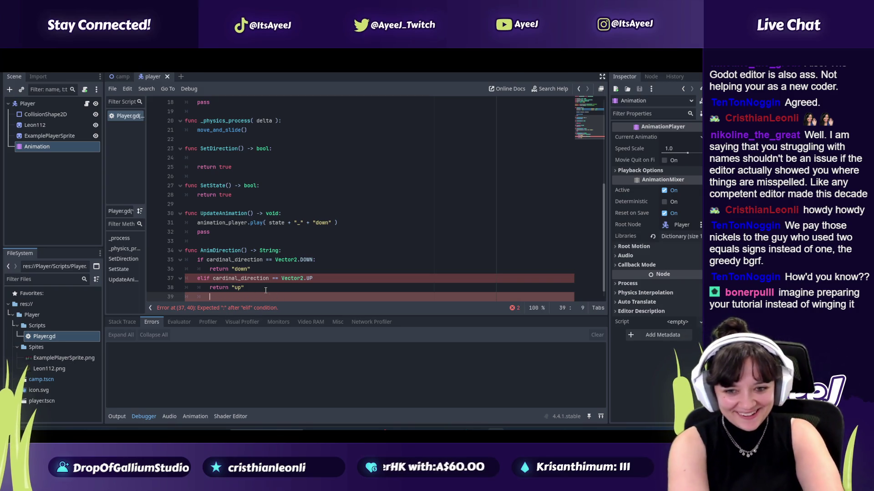
- Indent line 39 and begin typing the final else branch
key("Tab")
key("Tab")
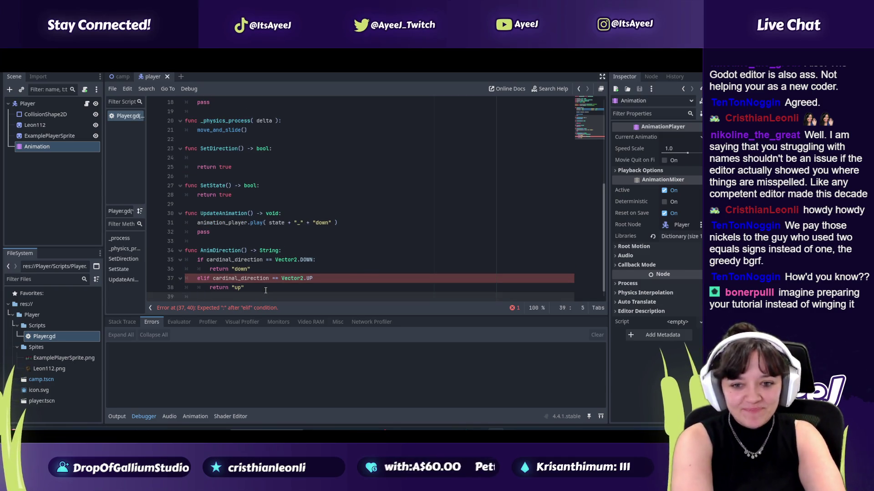
type("el")
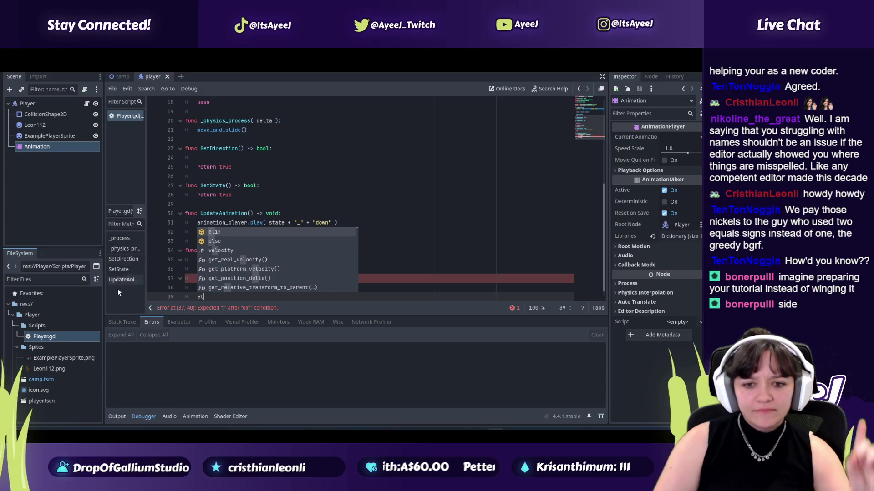
key("Escape")
left_click(197, 278)
left_click(216, 300)
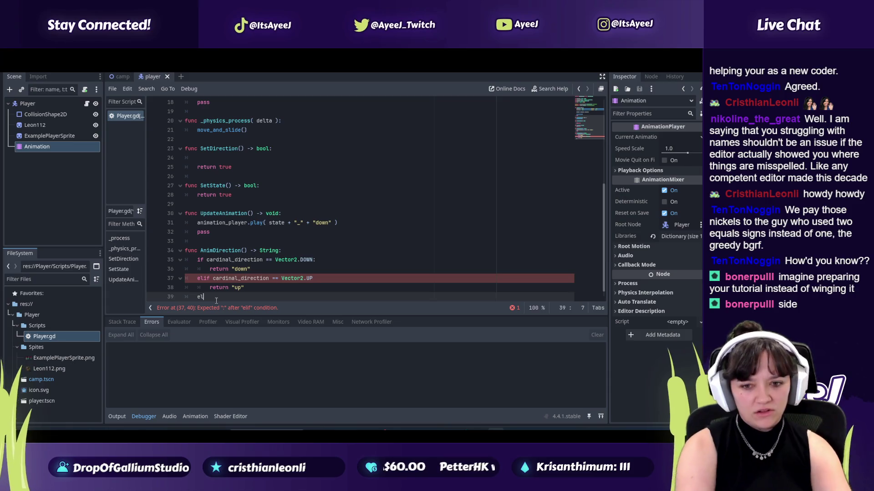
key("alt+Tab")
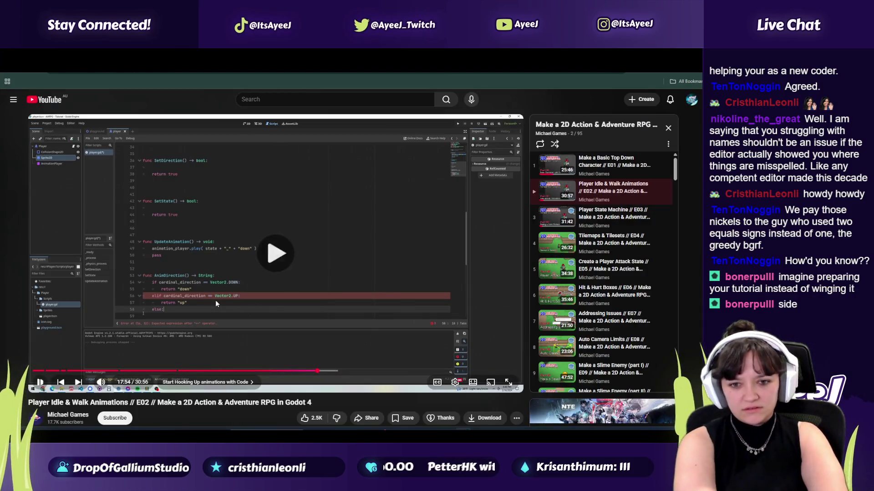
- Check the tutorial's else branch around 17:55, then return to the caret after Vector2.UP on line 37
left_click(215, 299)
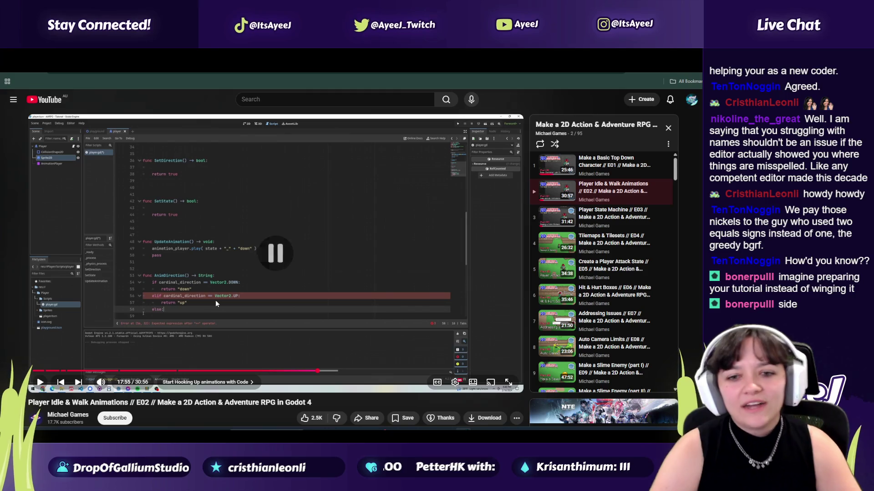
left_click(215, 300)
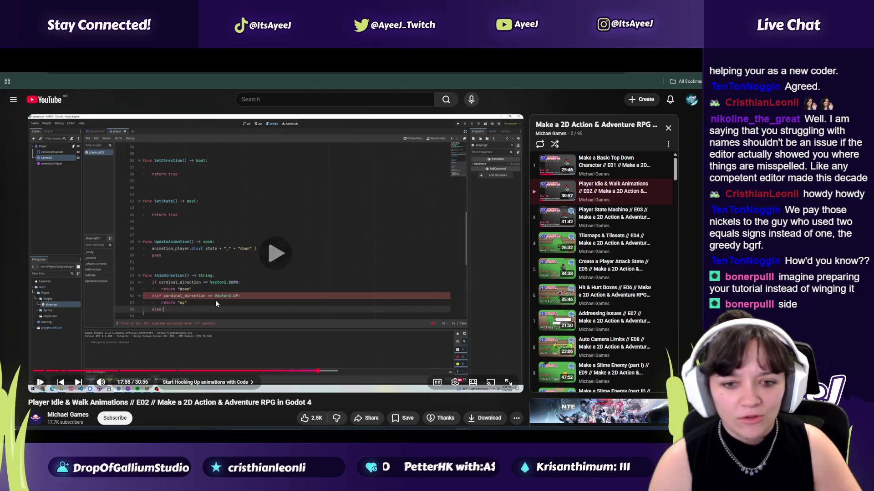
left_click(216, 303)
key("alt+Tab")
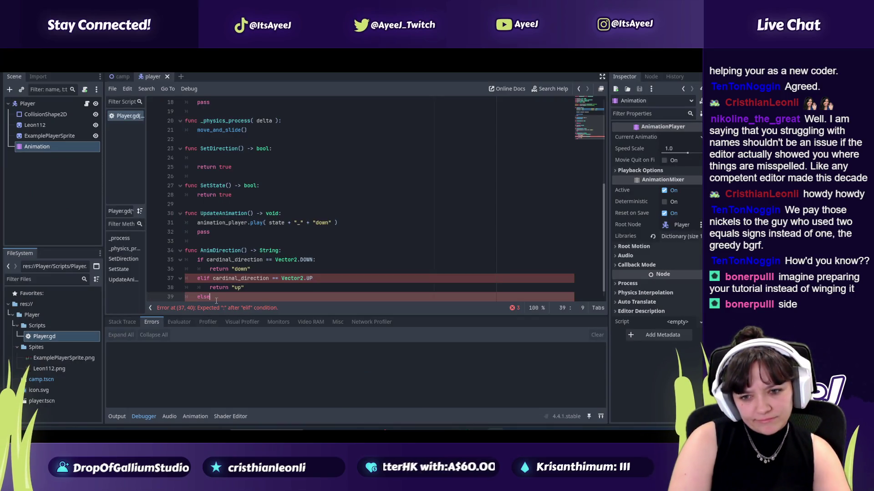
key("alt+Tab")
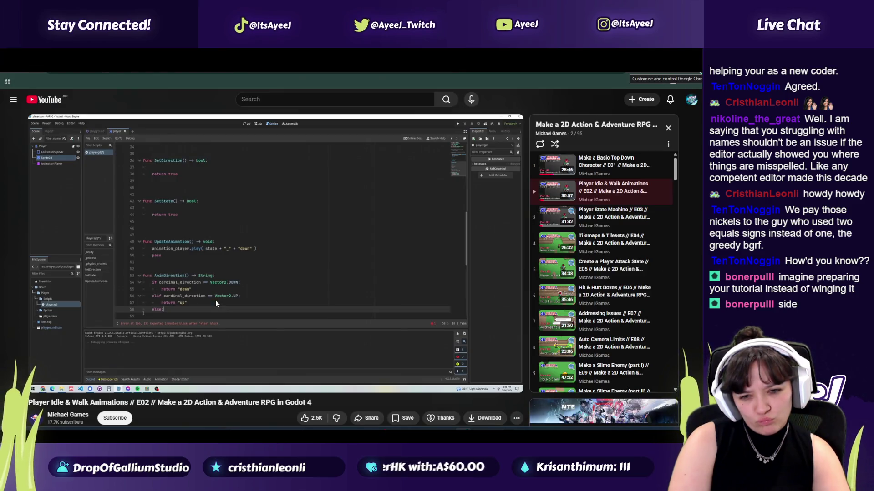
key("alt+Tab")
key("alt+Tab")
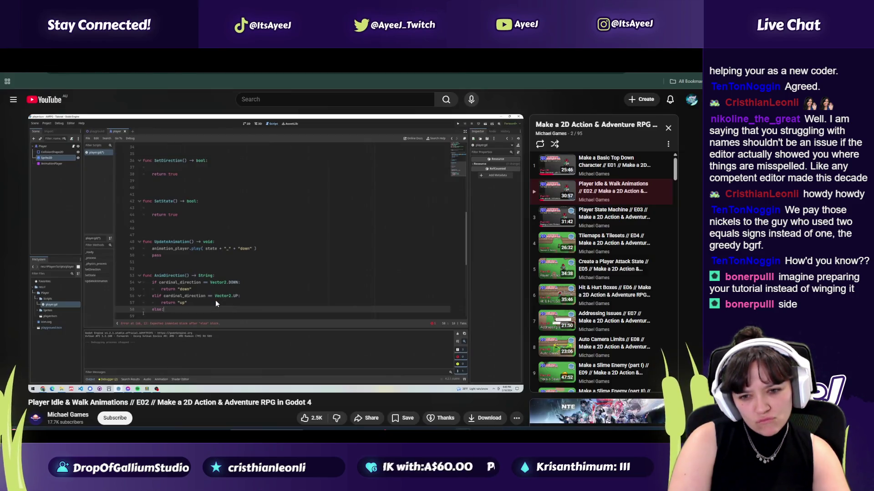
key("alt+Tab")
left_click(314, 279)
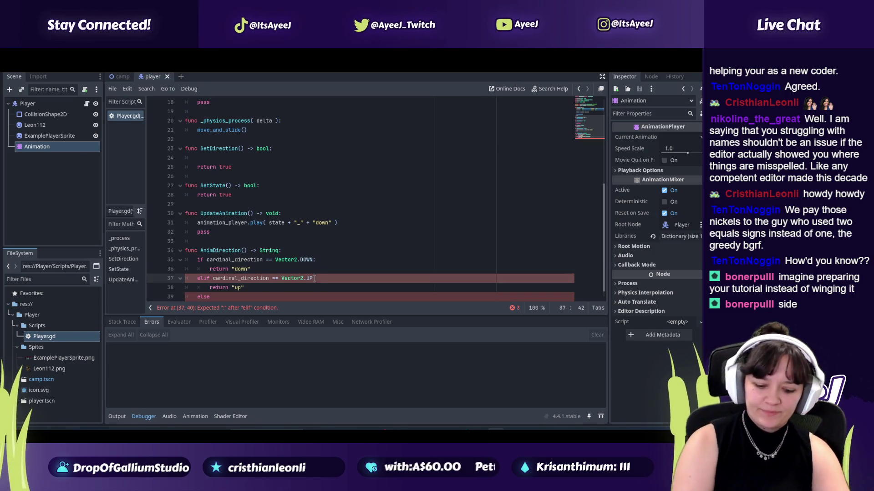
- Add the missing colon after the elif Vector2.UP condition and resume the tutorial
type(":")
left_click(218, 297)
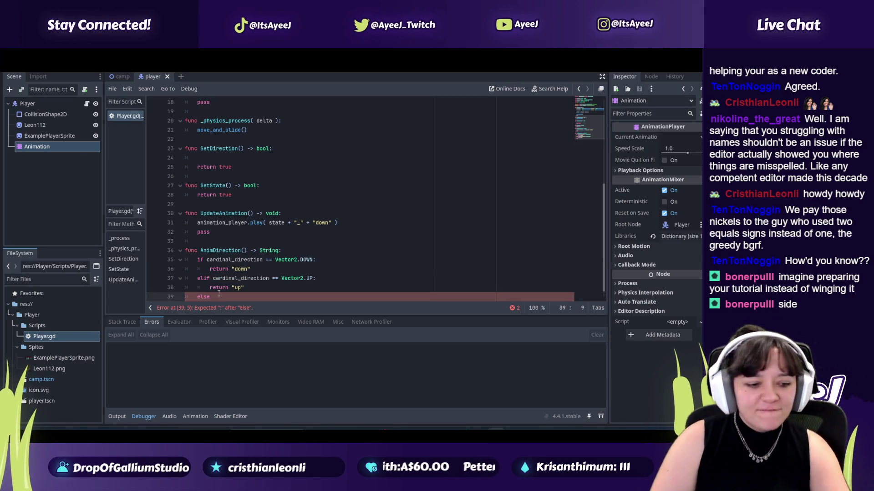
key("alt+Tab")
key("alt+f")
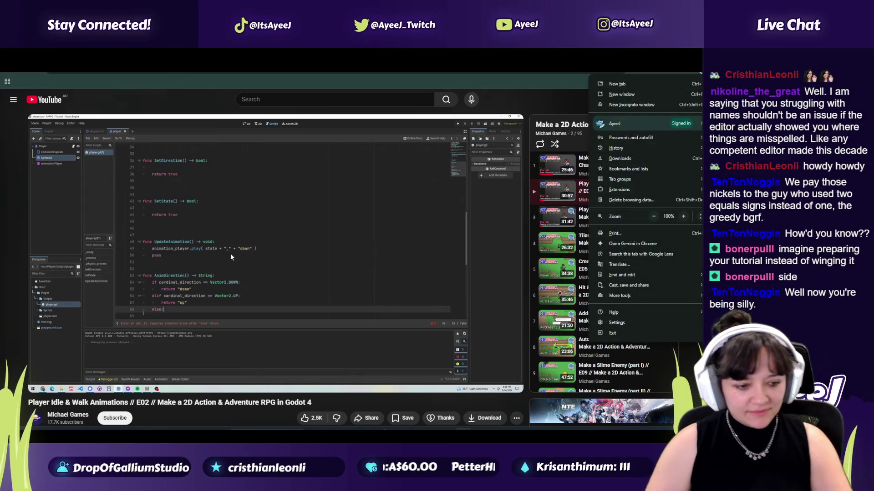
left_click(230, 253)
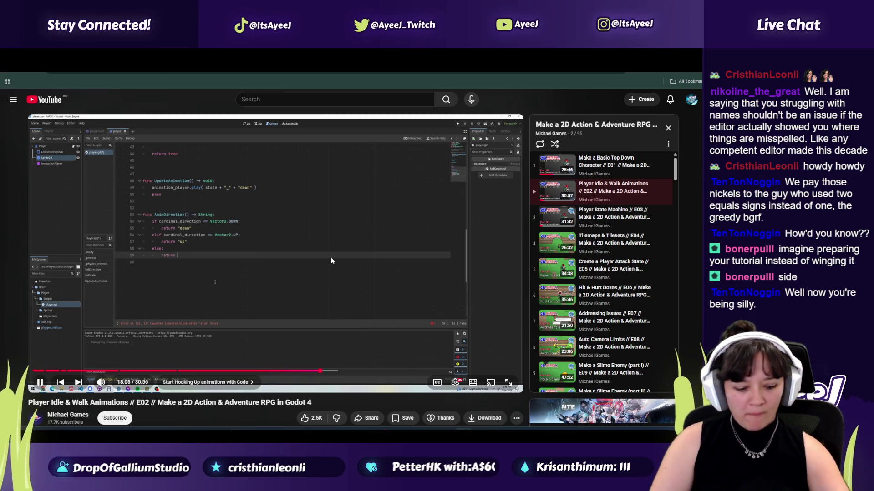
- Under else, add an indented line returning "side"
key("alt+Tab")
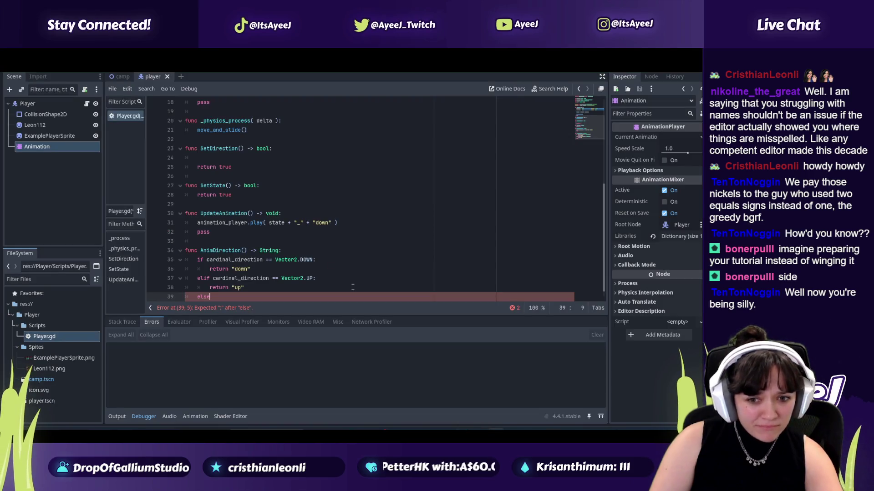
key("Return")
key("Tab")
type("reut")
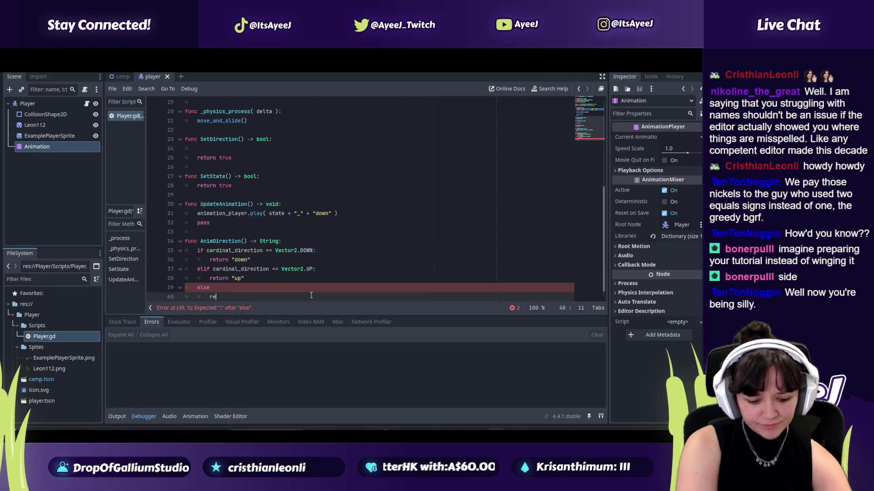
key("BackSpace")
key("BackSpace")
type("turn")
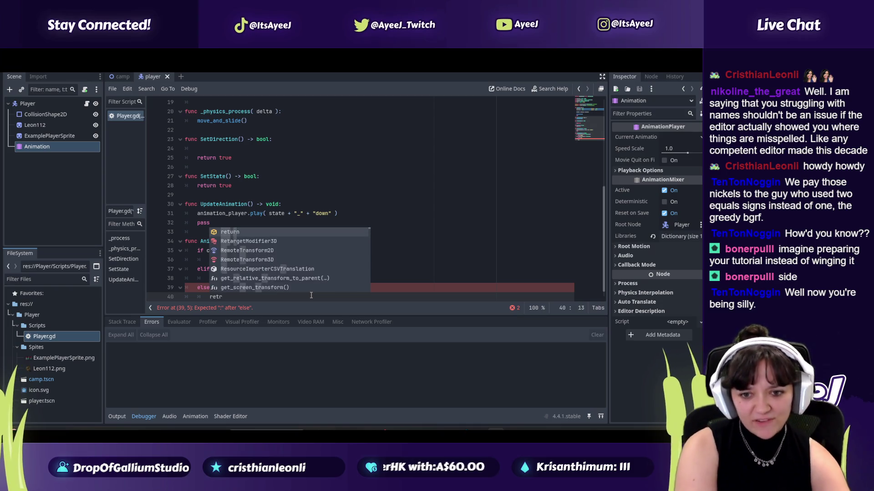
type(" \"side")
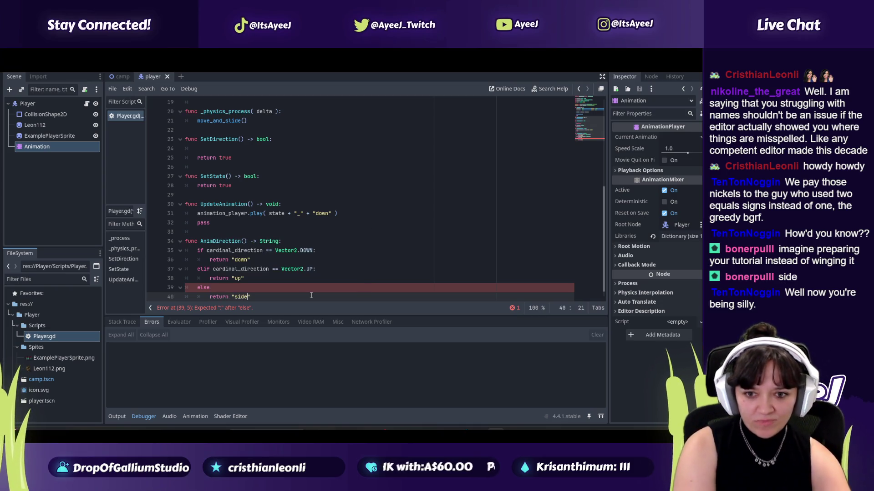
- Play the tutorial on and pause it at 18:19
key("alt+Tab")
left_click(280, 285)
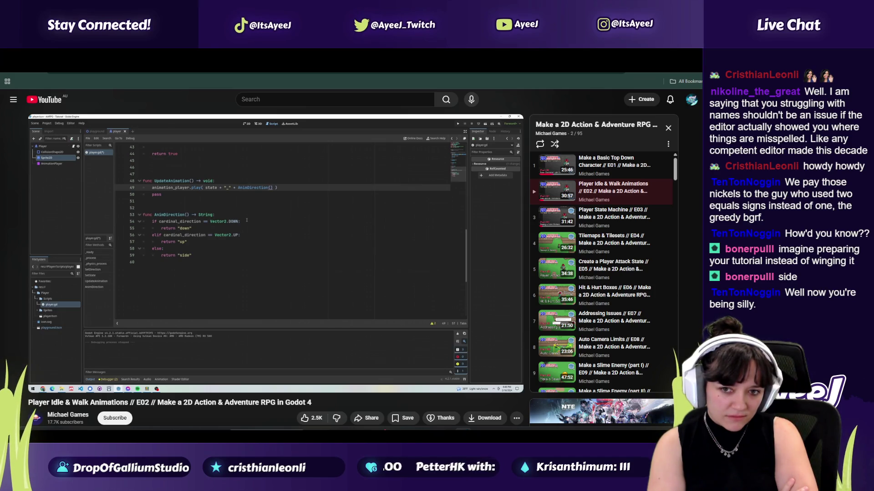
left_click(334, 273)
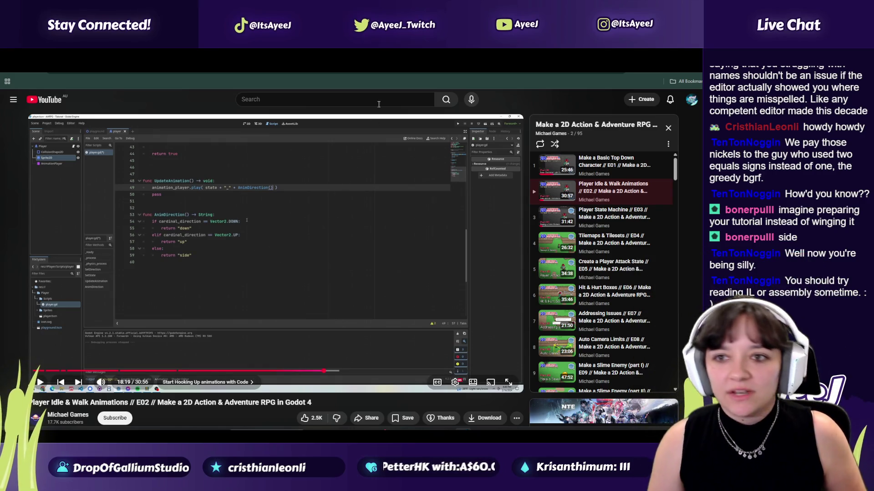
key("ctrl+t")
- Search Google for "IL" and expand the answer on what IL stands for
left_click(532, 74)
type("IL")
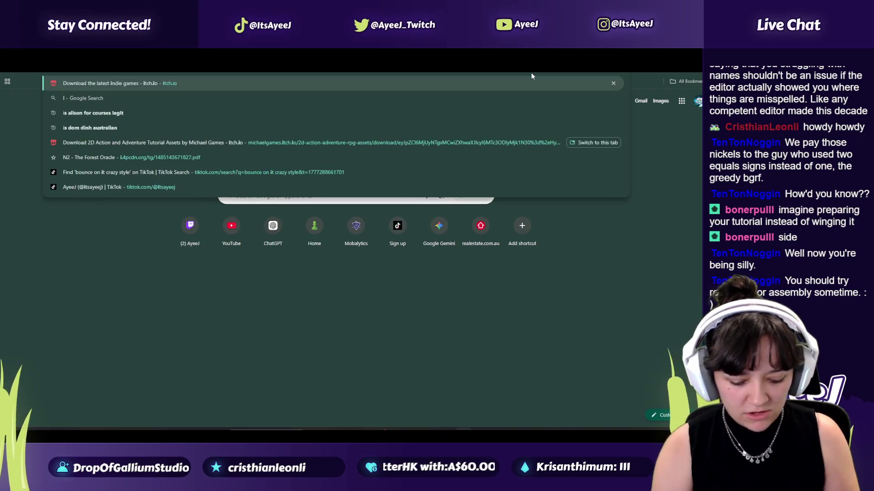
key("Return")
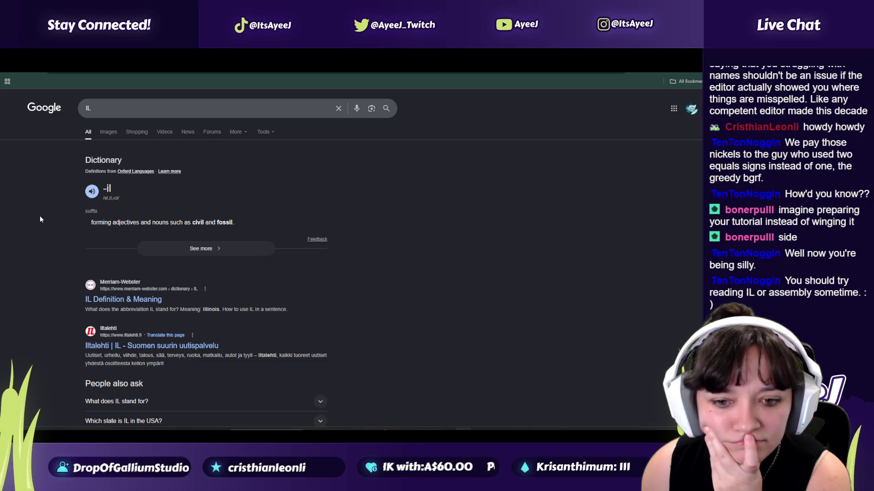
scroll(59, 248, "down", 2)
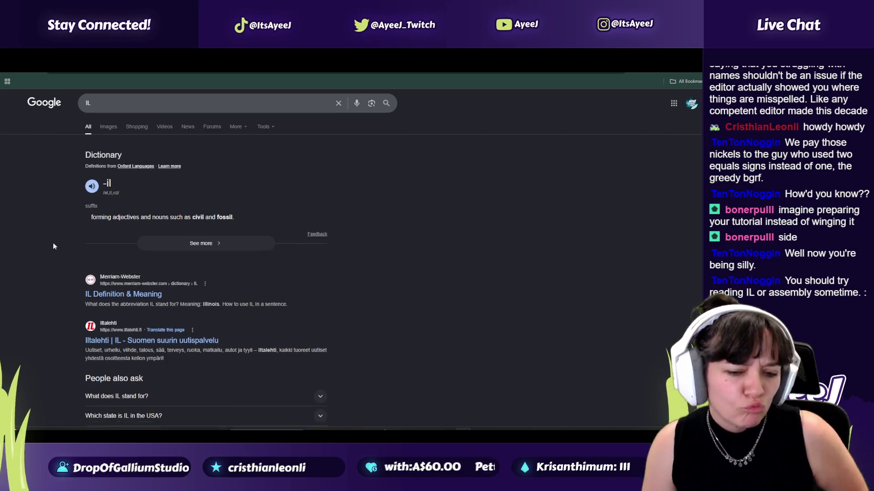
scroll(72, 247, "up", 2)
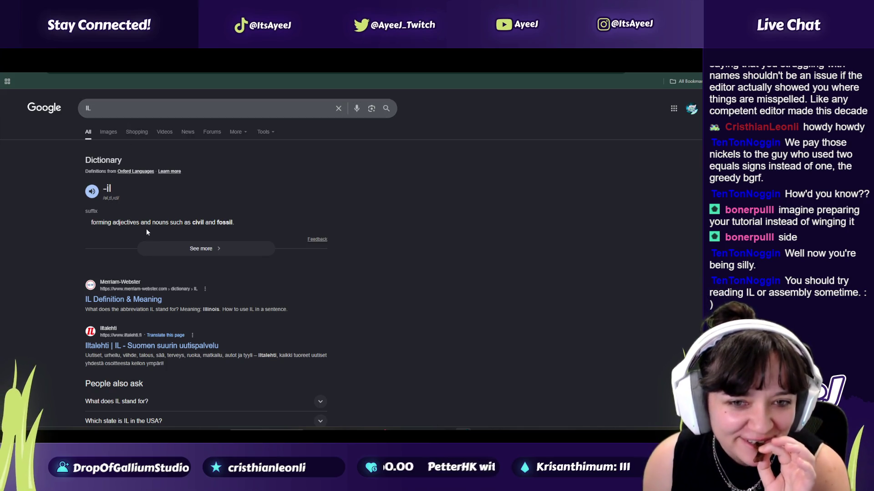
left_click(178, 247)
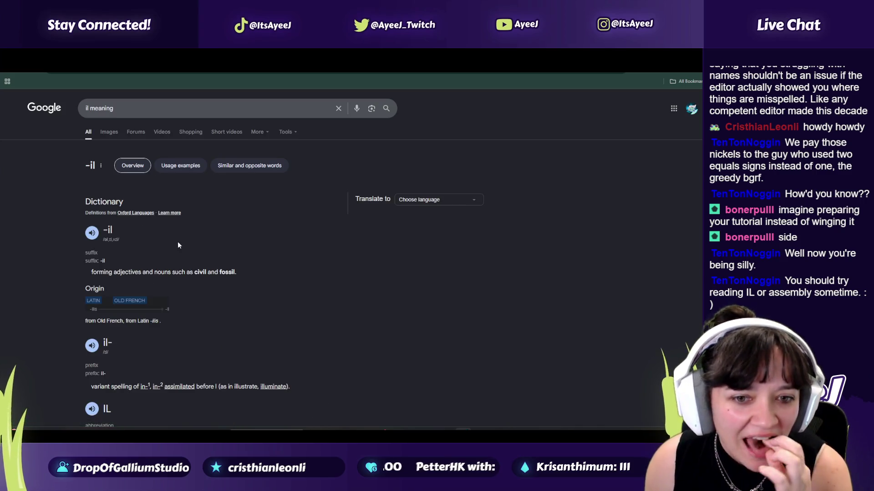
scroll(178, 245, "down", 3)
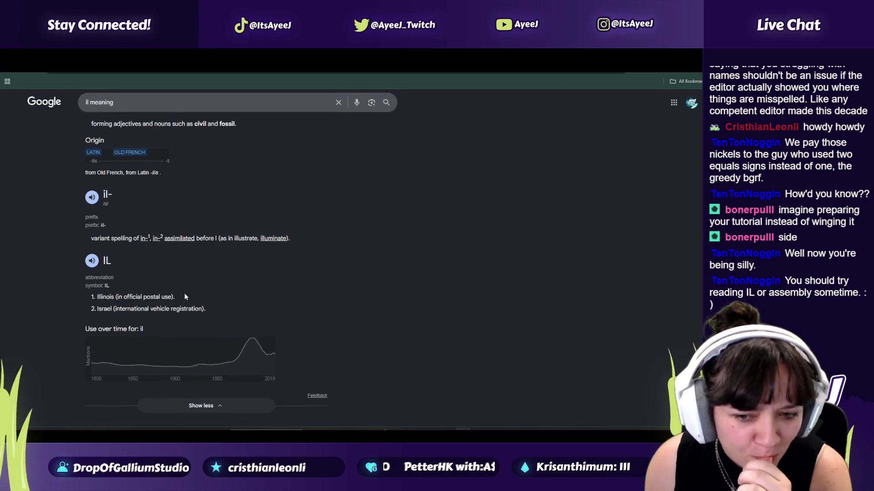
scroll(121, 296, "down", 4)
left_click(131, 282)
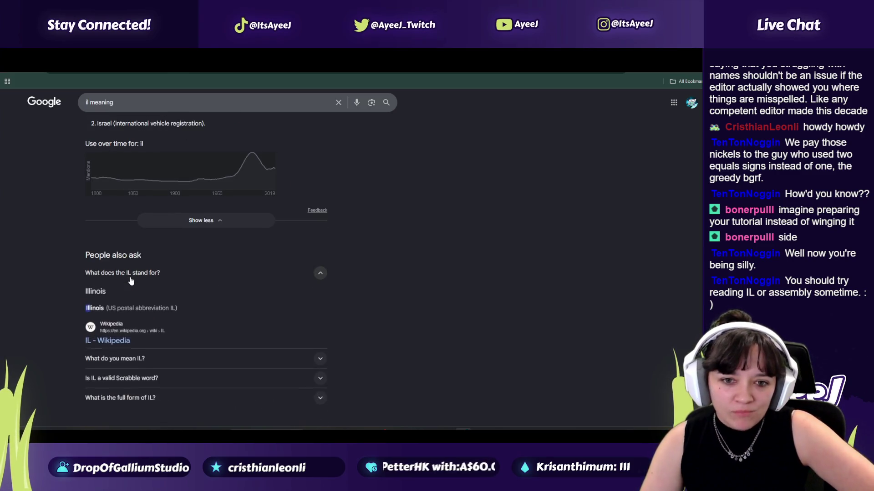
- Search Google for Illinois from the answer, then type the new query "sample lL"
double_click(96, 309)
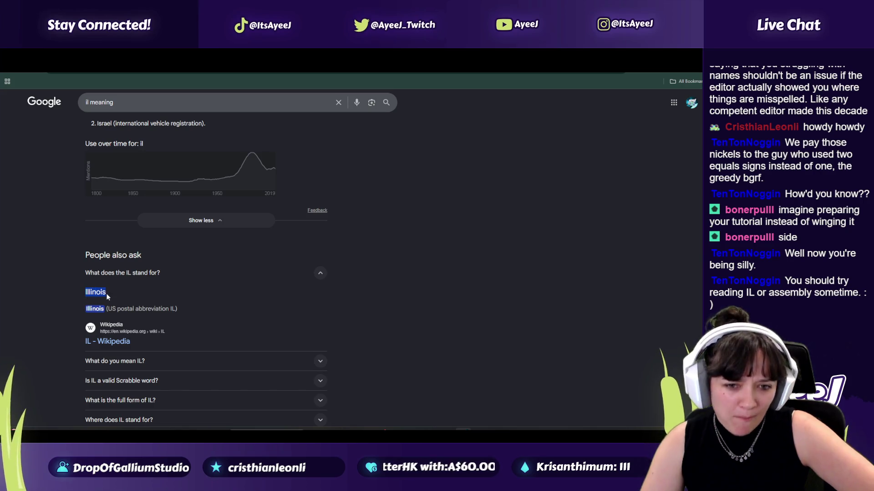
right_click(107, 297)
left_click(133, 321)
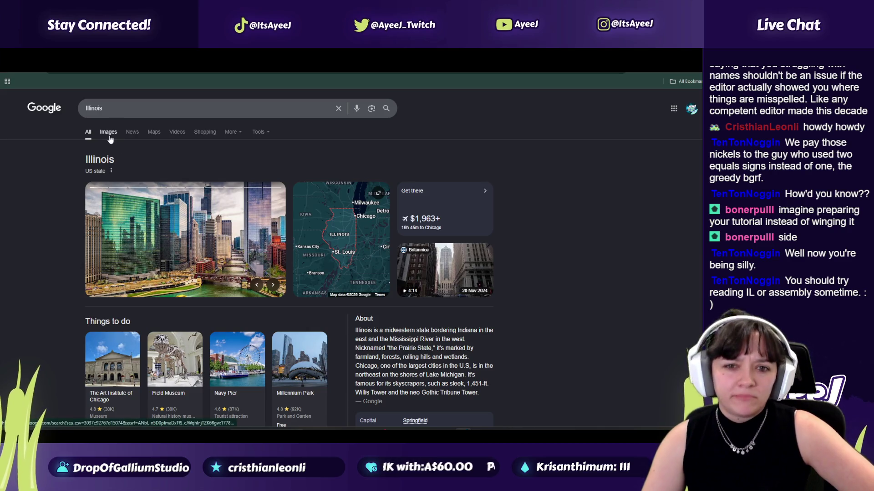
scroll(270, 250, "down", 2)
mouse_move(384, 256)
left_mouse_down()
mouse_move(438, 256)
mouse_move(396, 265)
mouse_move(431, 266)
mouse_move(392, 275)
mouse_move(432, 275)
left_mouse_up()
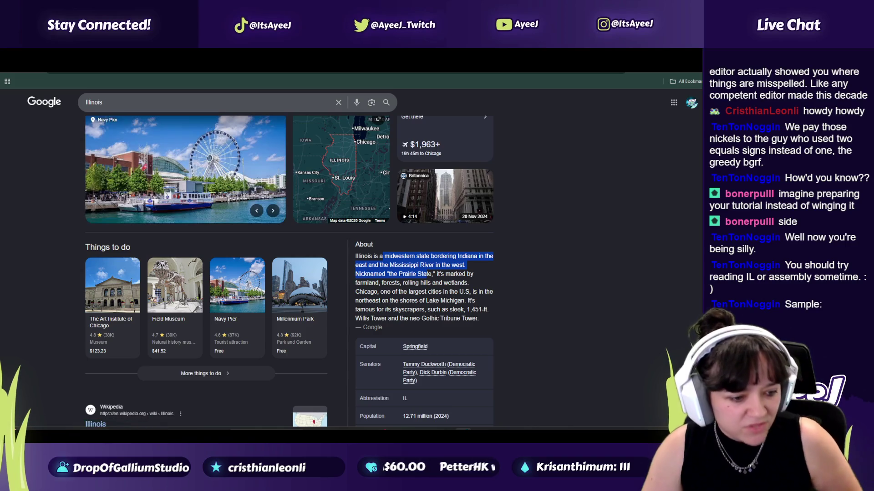
left_click(93, 102)
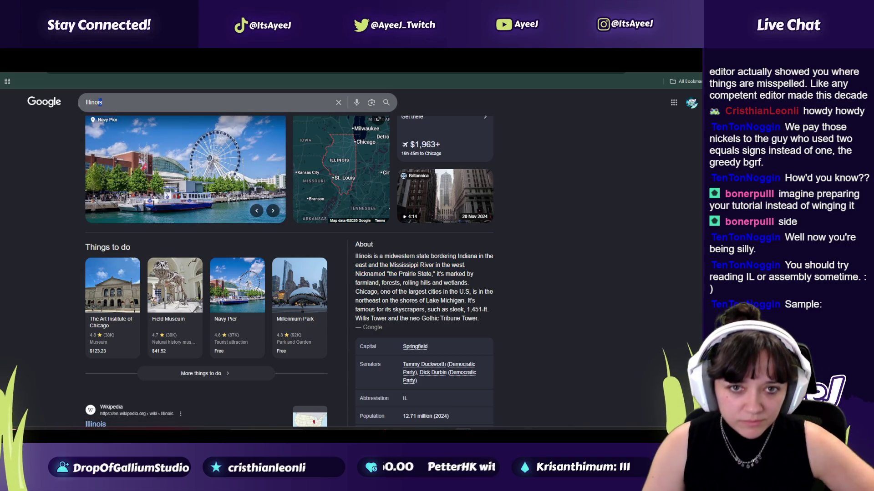
key("ctrl+a")
type("sample l")
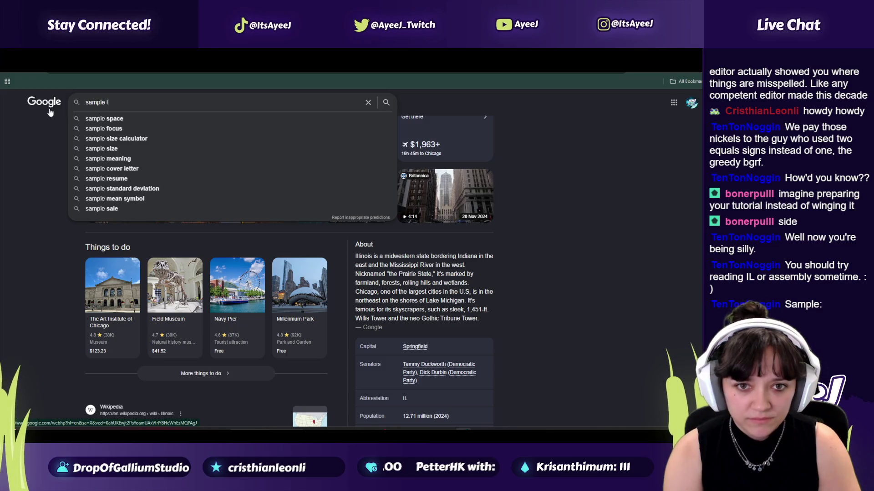
type("L")
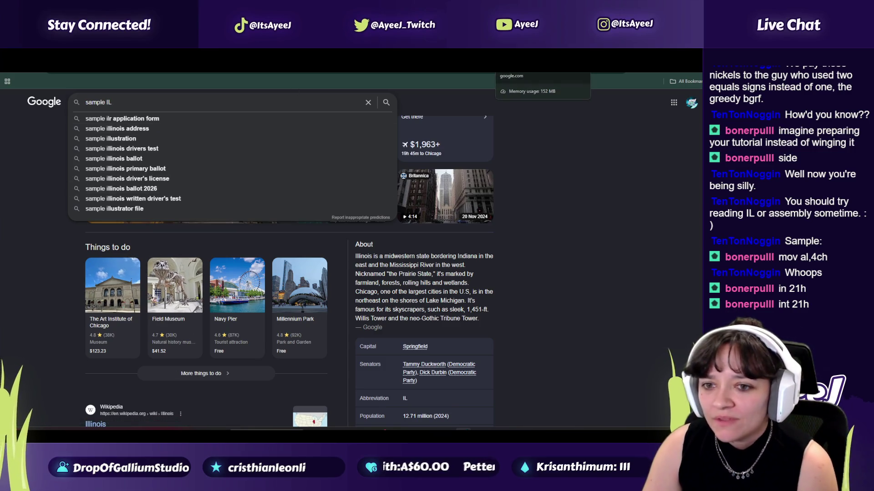
key("ctrl+Tab")
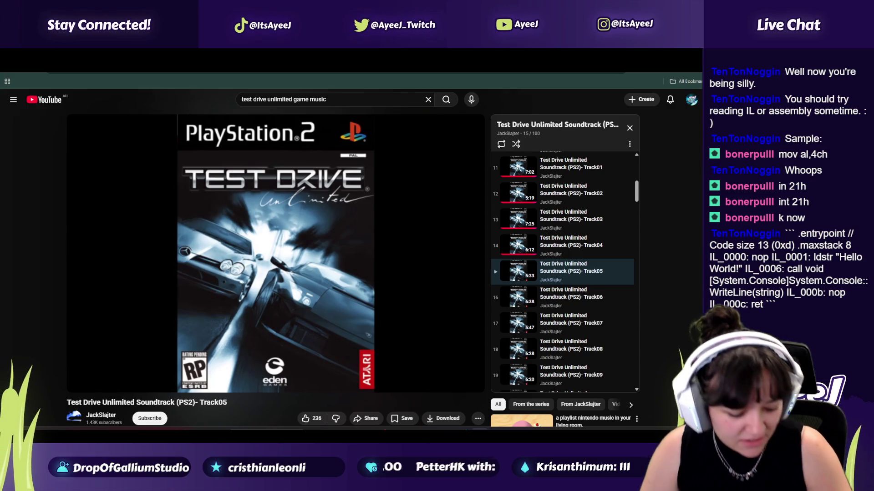
- Search Google in a new tab for the pasted IL "Hello World!" code snippet
key("ctrl+t")
key("ctrl+v")
key("Return")
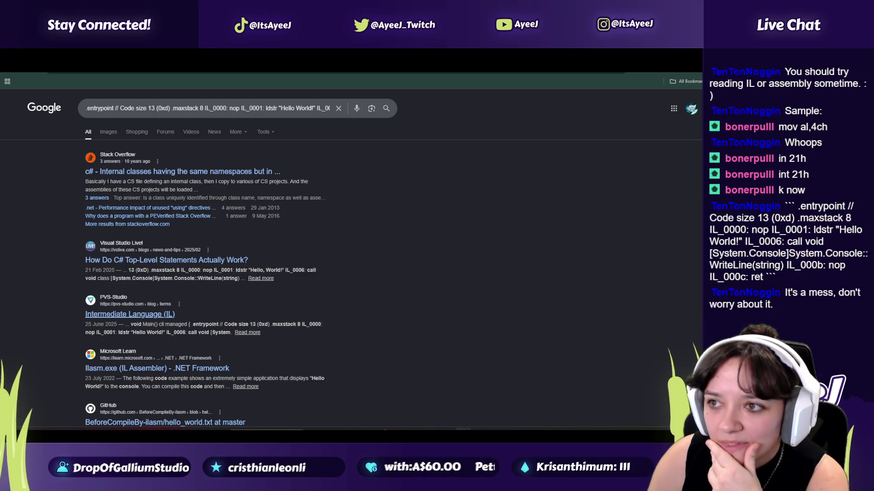
- Open the PVS-Studio Intermediate Language (IL) article and scroll to its code example
left_click(129, 314)
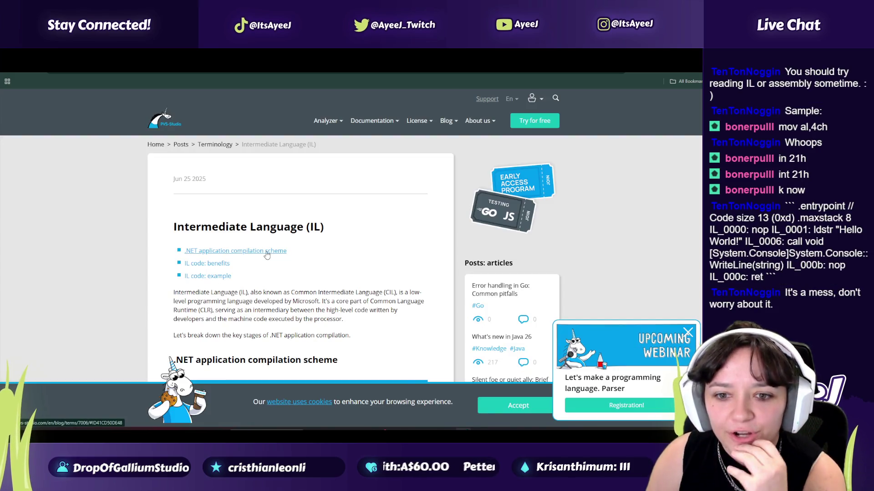
scroll(264, 256, "down", 3)
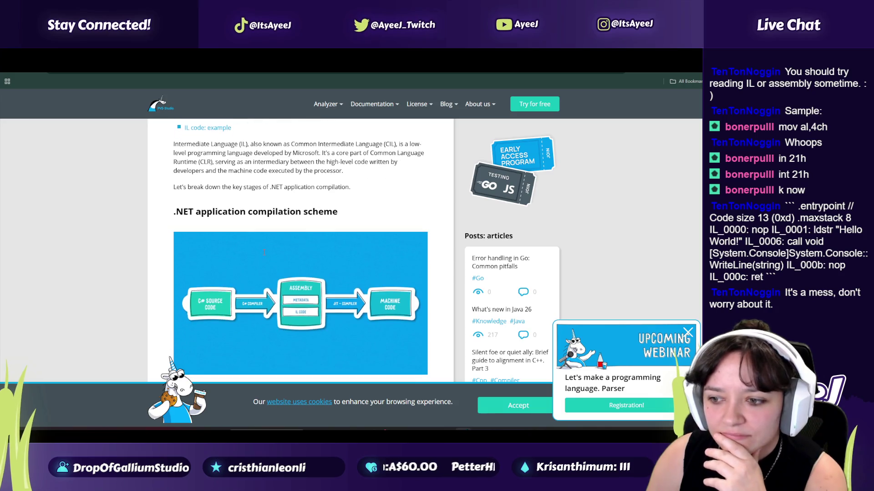
scroll(263, 253, "up", 2)
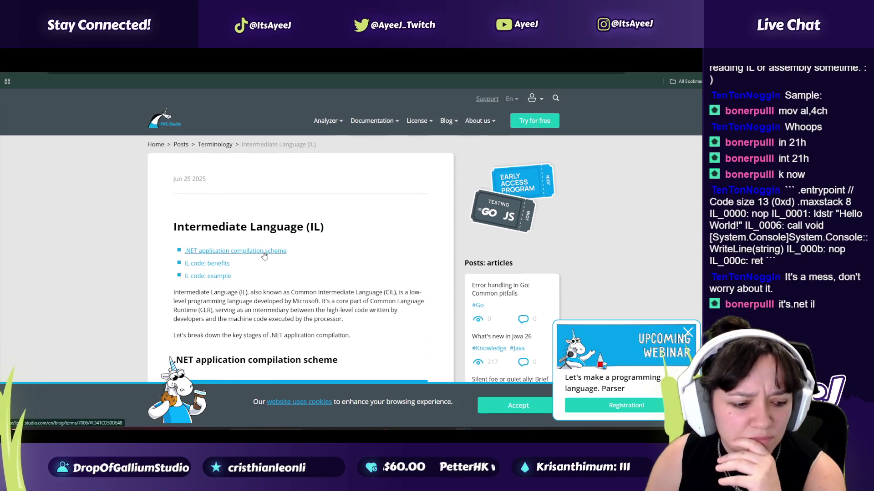
scroll(264, 252, "down", 3)
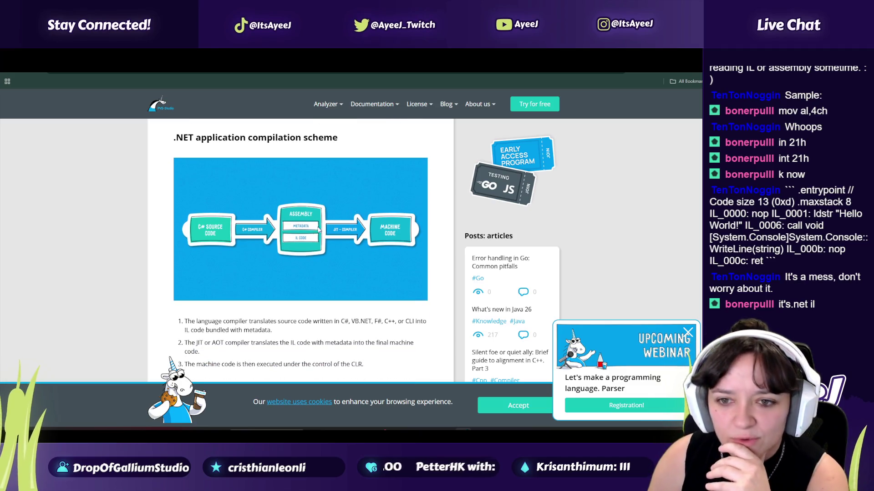
scroll(283, 206, "down", 4)
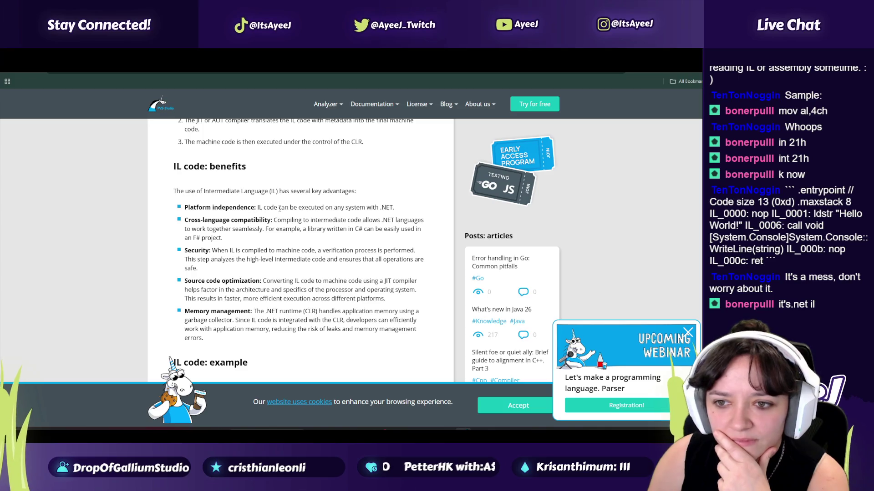
scroll(236, 247, "down", 3)
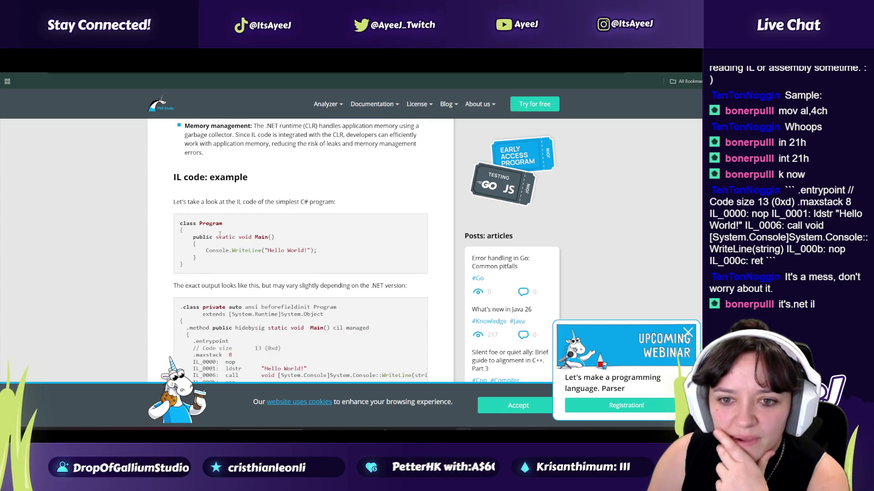
- Highlight the WriteLine, Hello World and hidebysig parts of the C# and IL listings
left_click_drag(222, 250, 288, 252)
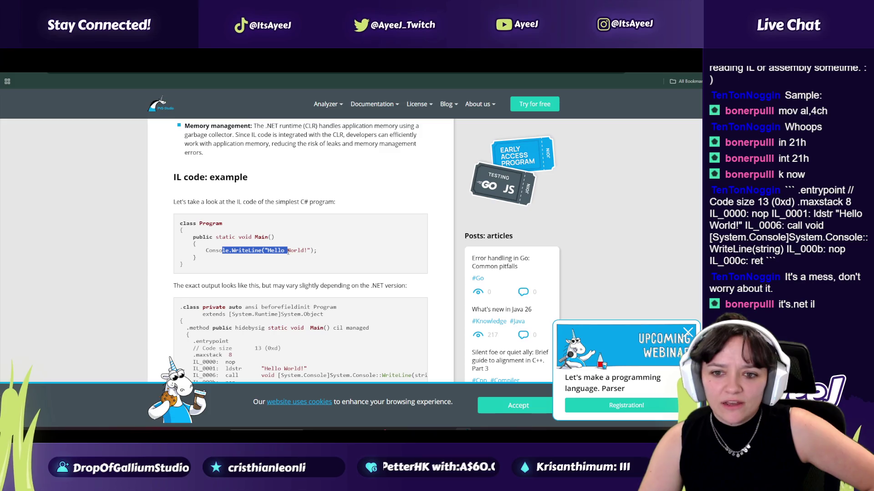
scroll(234, 204, "down", 1)
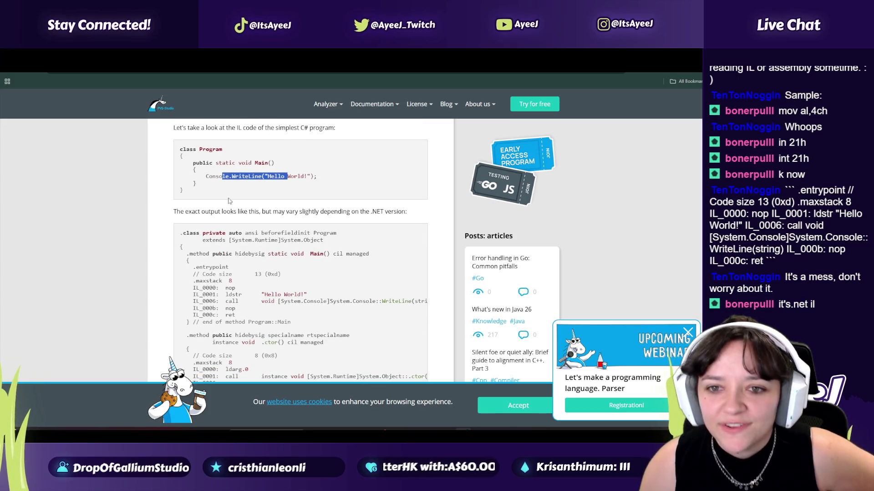
mouse_move(208, 162)
left_mouse_down()
mouse_move(253, 180)
mouse_move(301, 176)
left_mouse_up()
scroll(178, 236, "down", 1)
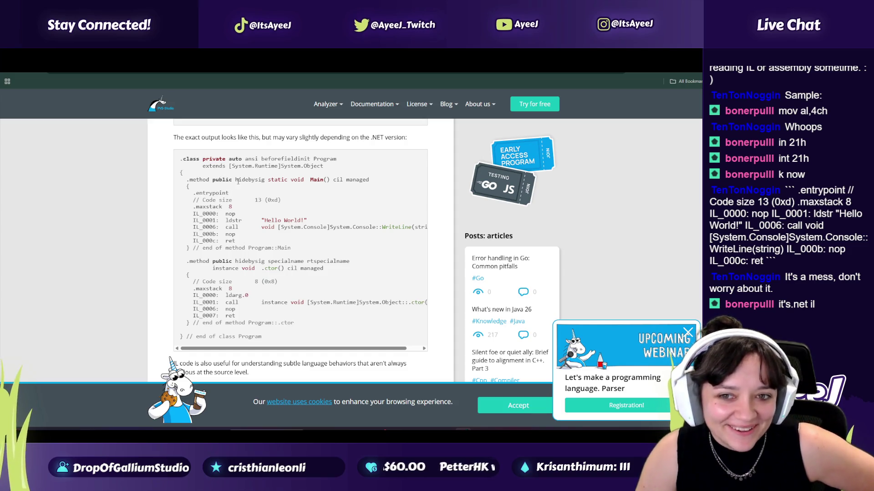
left_click_drag(237, 180, 258, 180)
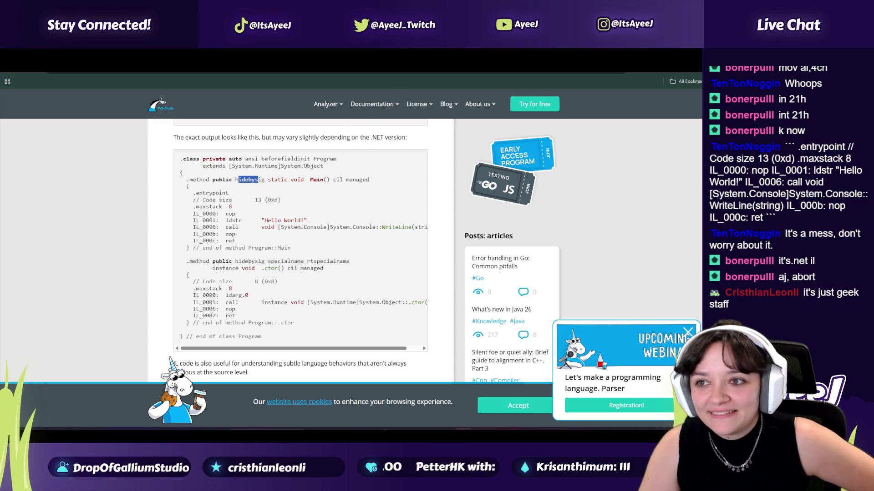
key("ctrl+Tab")
mouse_move(261, 210)
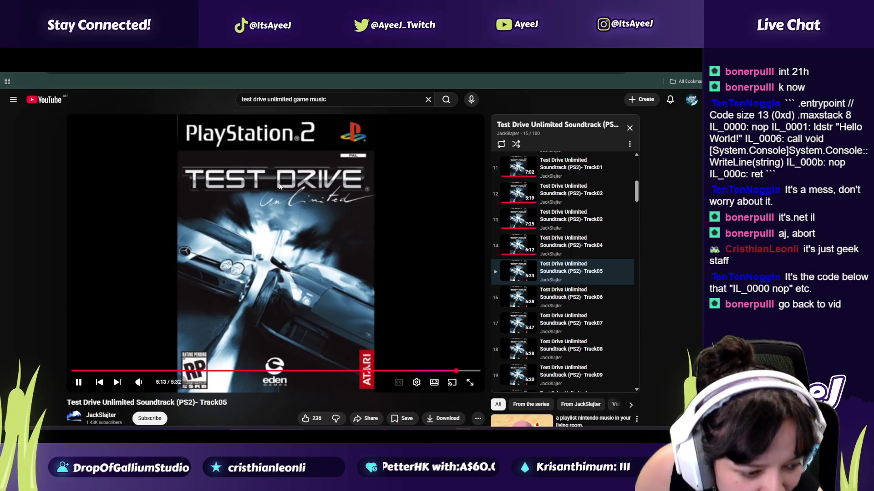
- Return to the Godot tutorial tab and play it in short bursts around 18:21–18:22
key("ctrl+Tab")
key("ctrl+Tab")
key("ctrl+Tab")
key("ctrl+shift+Tab")
left_click(238, 211)
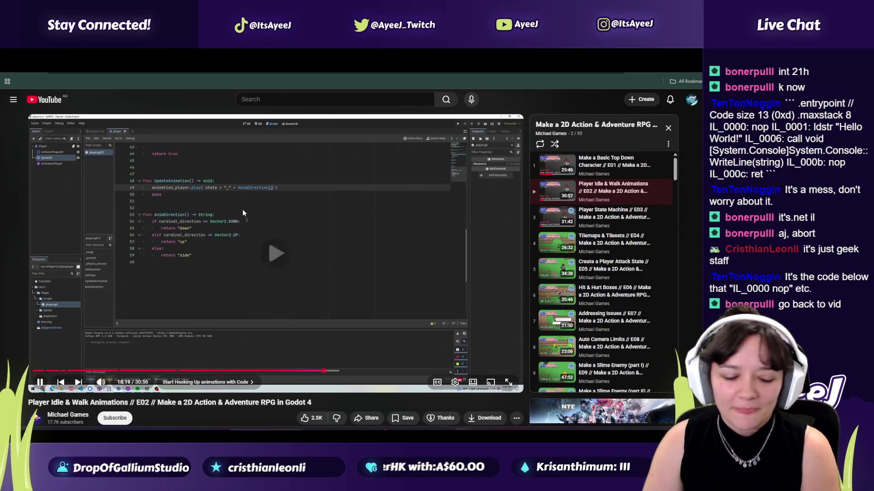
left_click(248, 226)
left_click(240, 239)
left_click(242, 239)
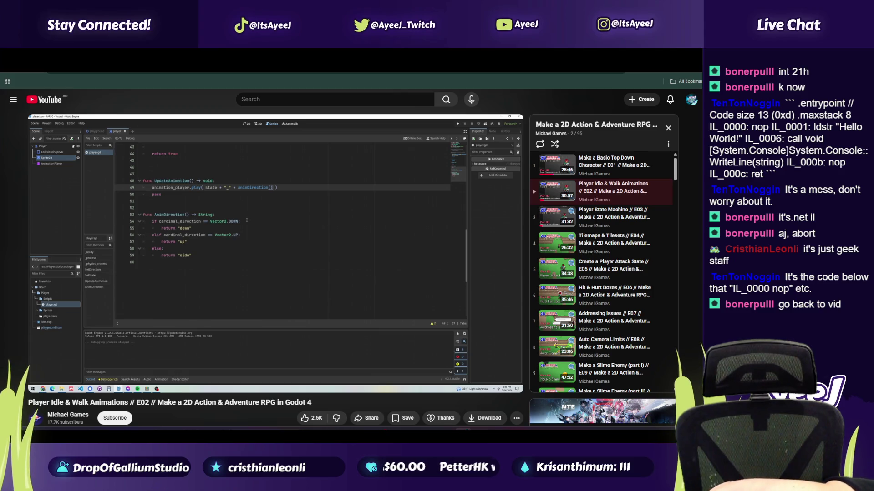
mouse_move(244, 246)
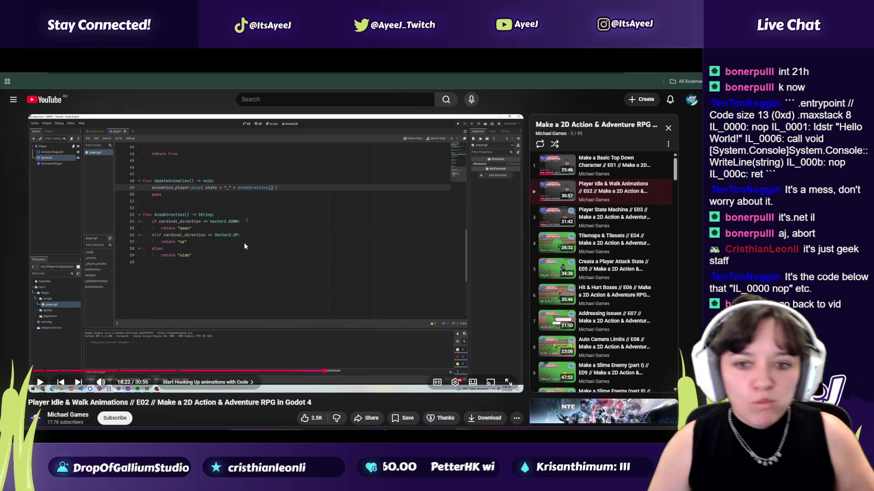
left_click(272, 266)
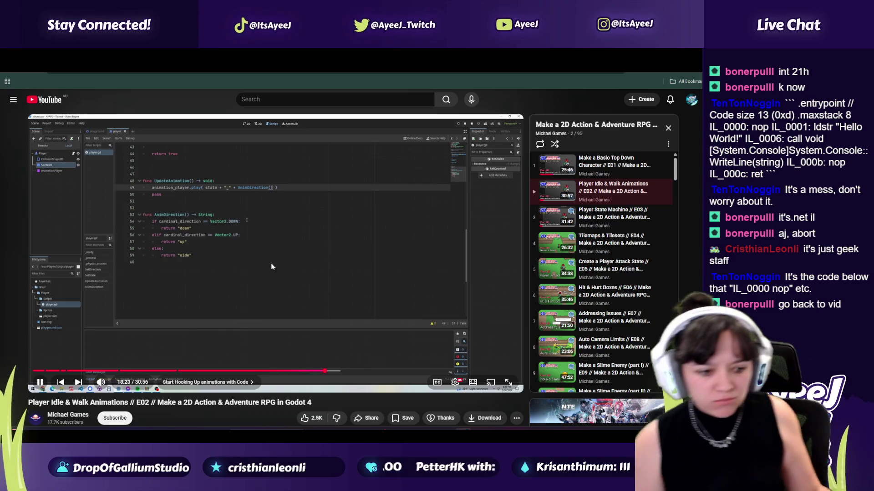
left_click(312, 294)
left_click(313, 293)
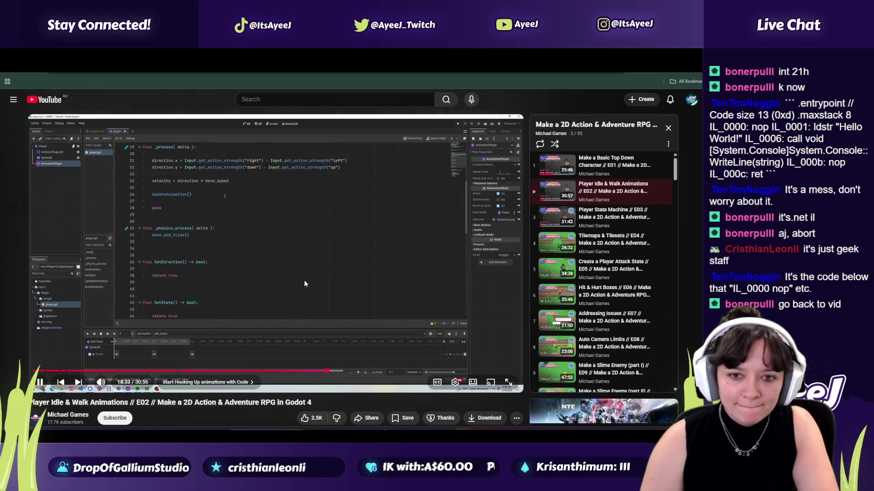
left_click(304, 283)
- Seek the tutorial back to about 17:59 and pause it at 17:58
left_click(318, 373)
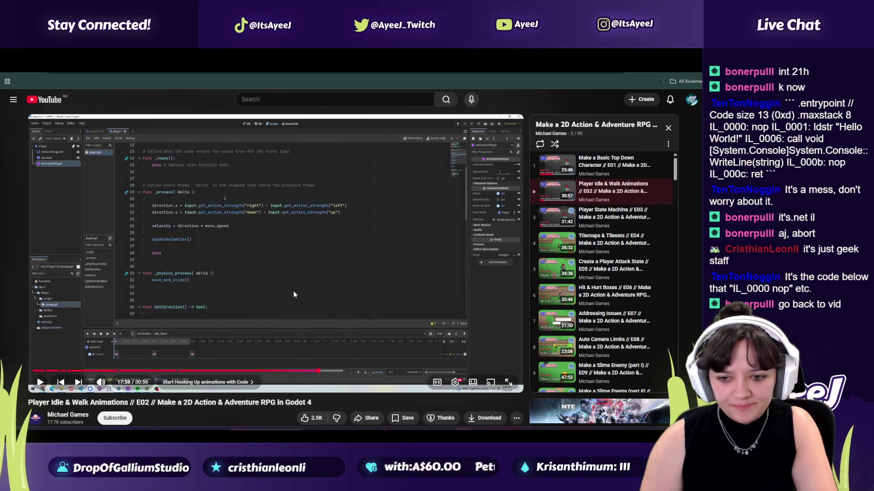
left_click(293, 291)
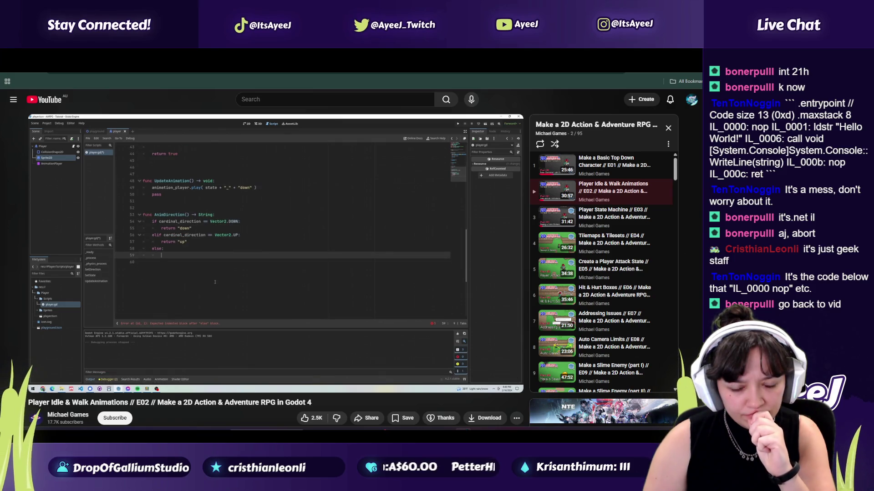
left_click(293, 293)
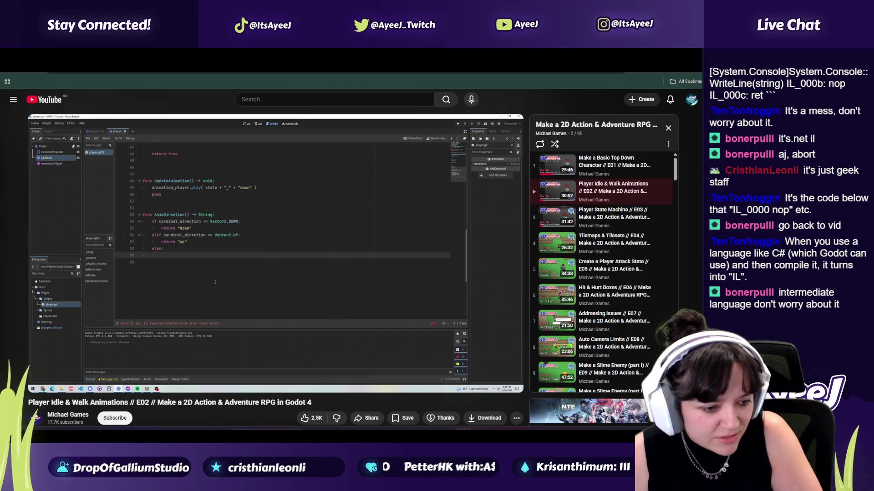
left_click(288, 252)
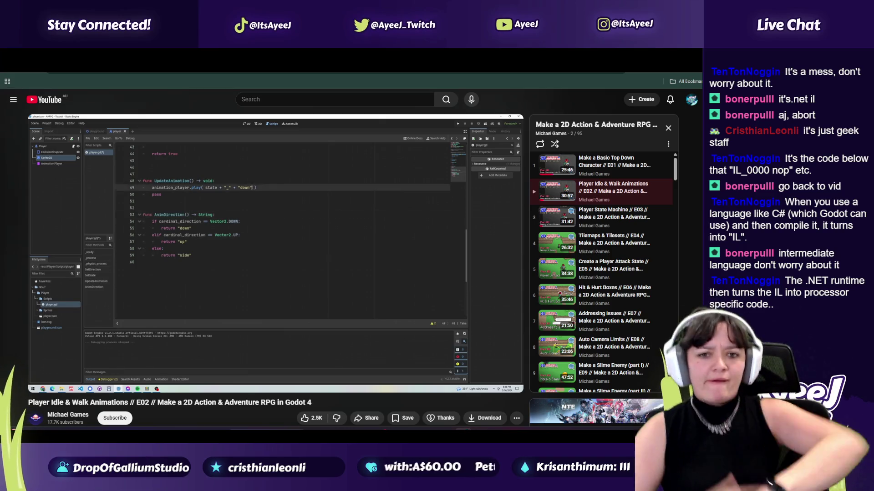
left_click(299, 249)
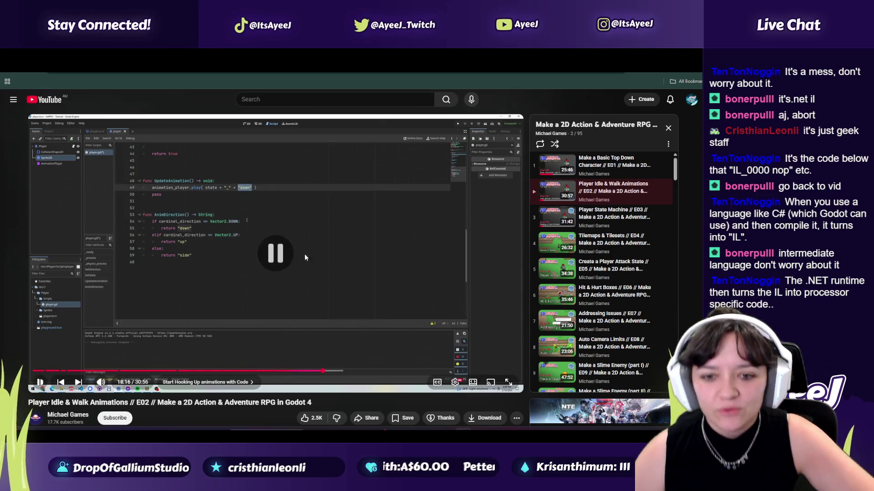
- Play the tutorial to 18:14, pausing on the finished AnimDirection function
left_click(319, 372)
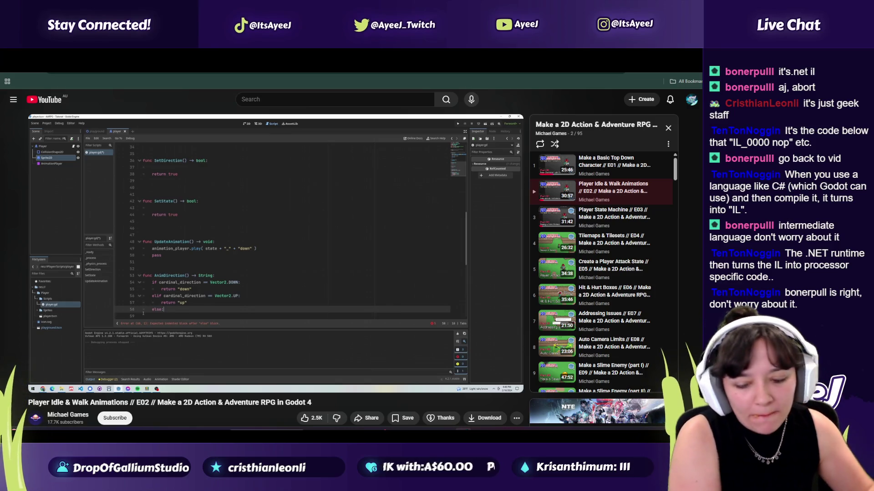
left_click(324, 279)
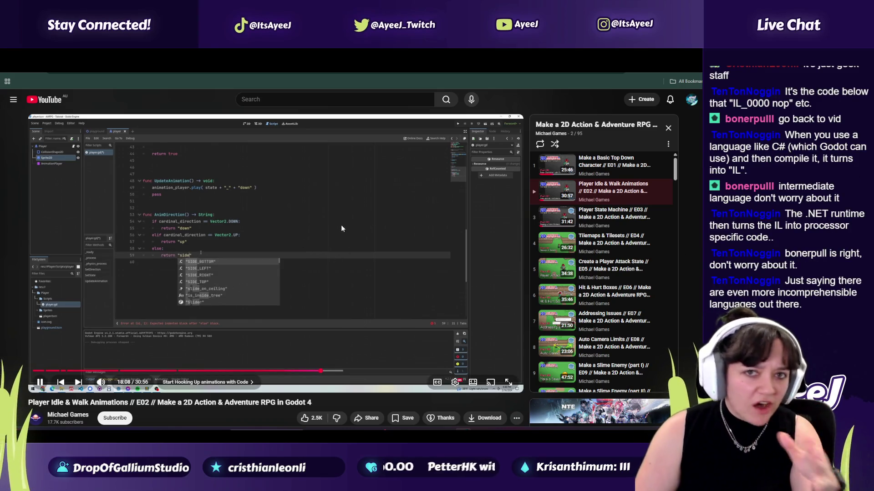
left_click(306, 230)
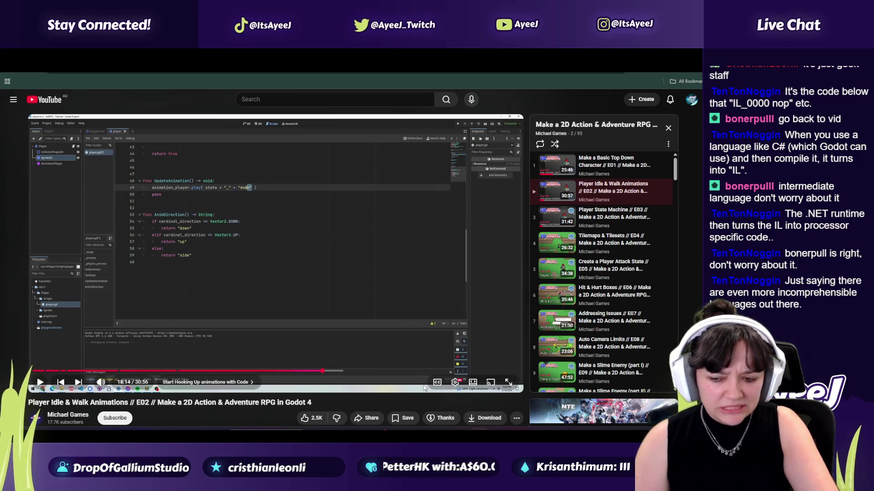
key("alt+Tab")
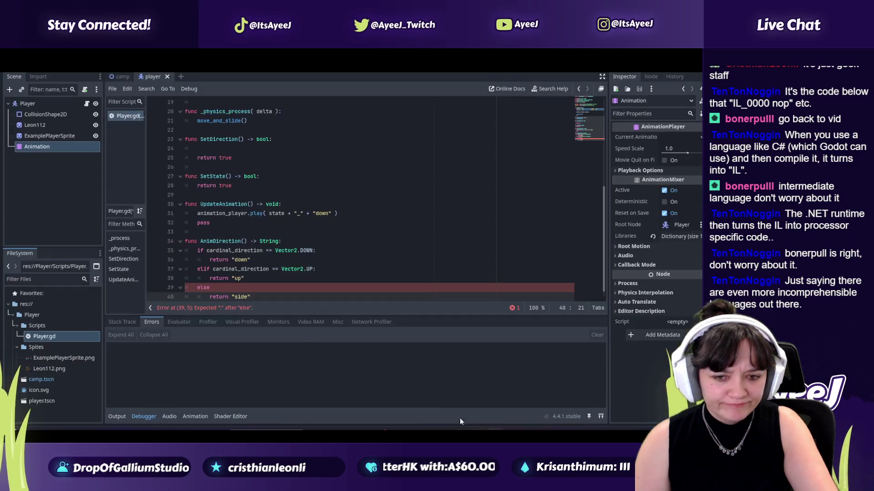
- Replace "down" on line 31 with AnimDirection, removing the surrounding quotes
double_click(222, 241)
key("ctrl+c")
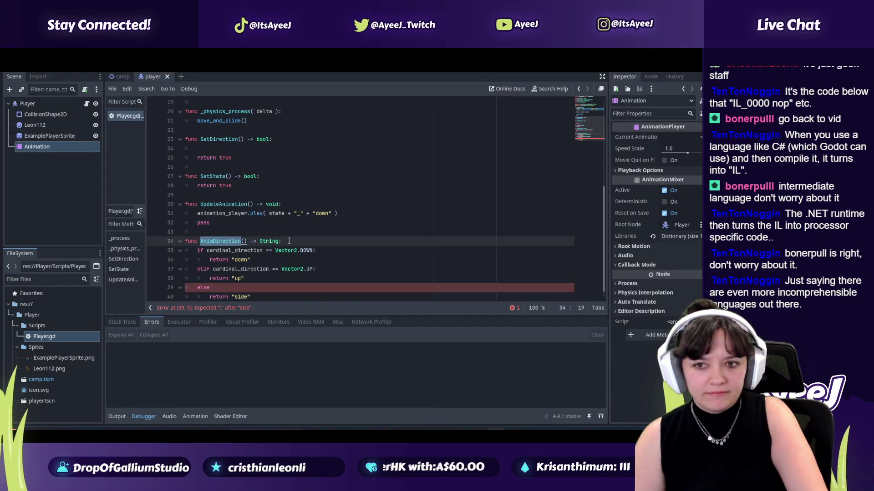
double_click(323, 211)
key("ctrl+v")
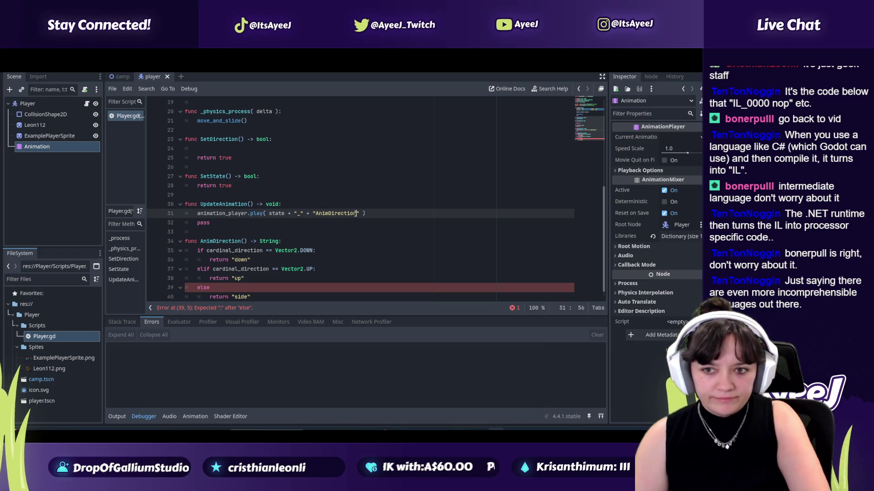
key("Delete")
key("Left")
key("Left")
key("Left")
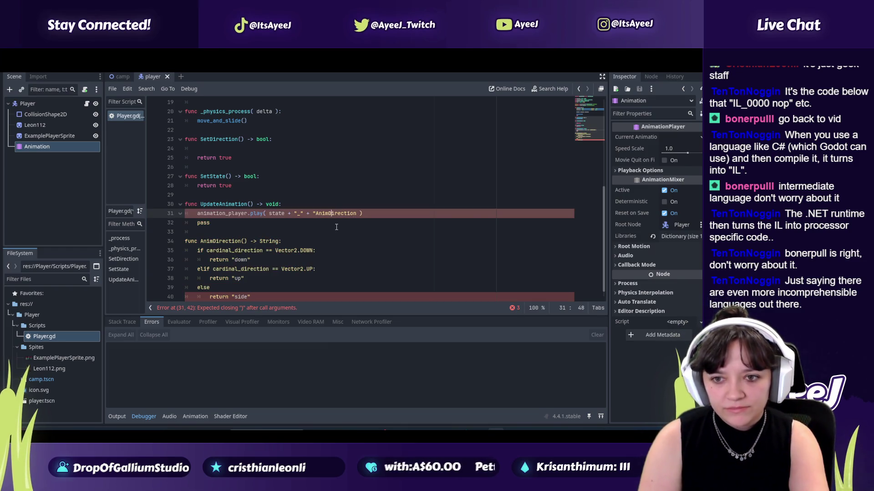
key("BackSpace")
- Inspect the else line and its return "side" line flagged by the missing-colon error
left_click_drag(259, 298, 265, 287)
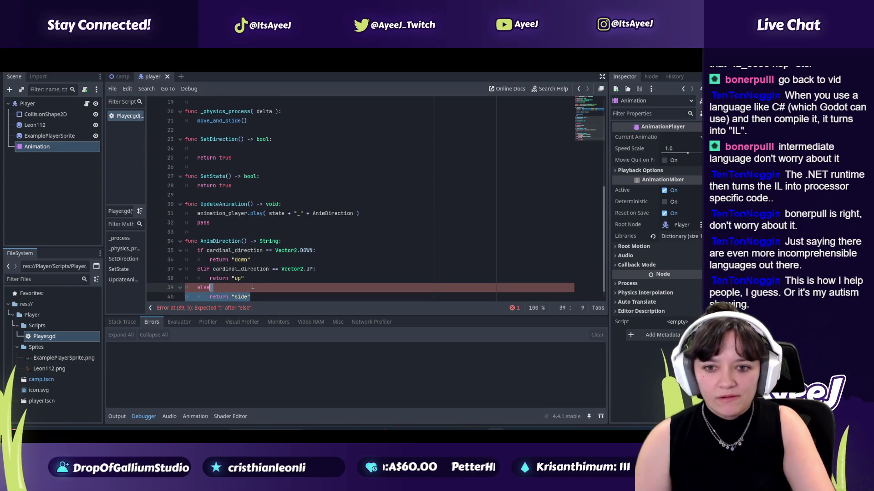
left_click(255, 287)
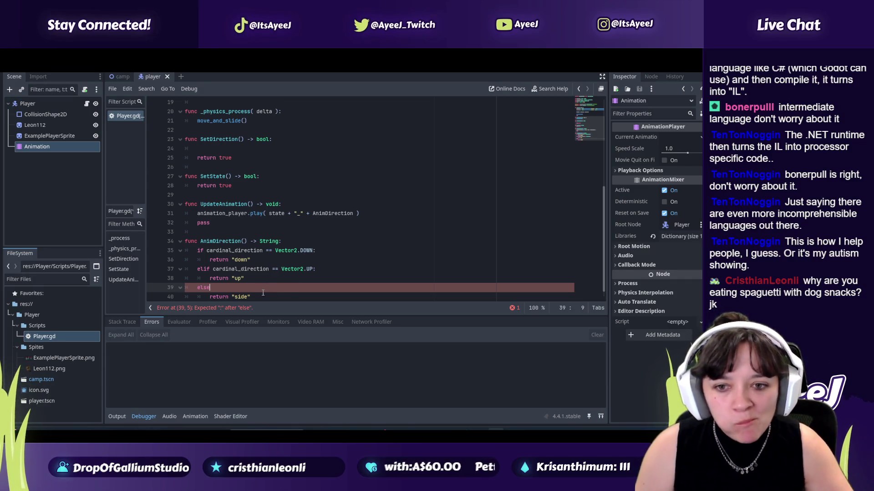
left_click(262, 295)
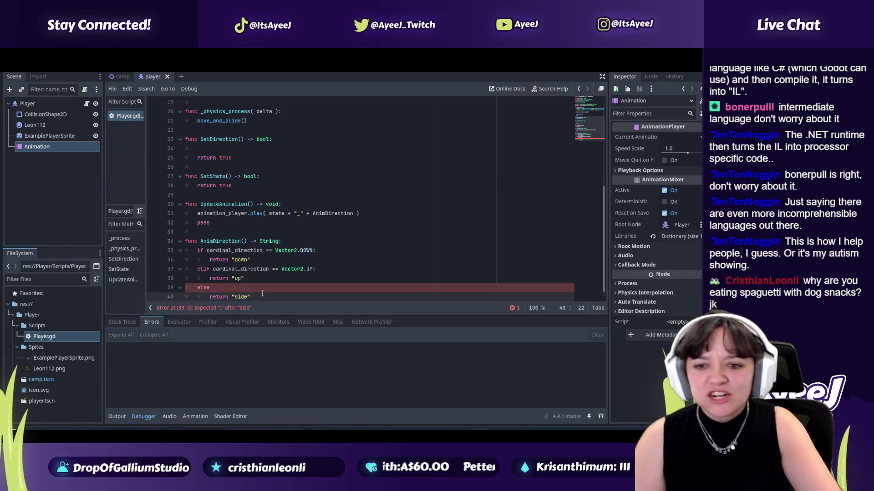
mouse_move(463, 432)
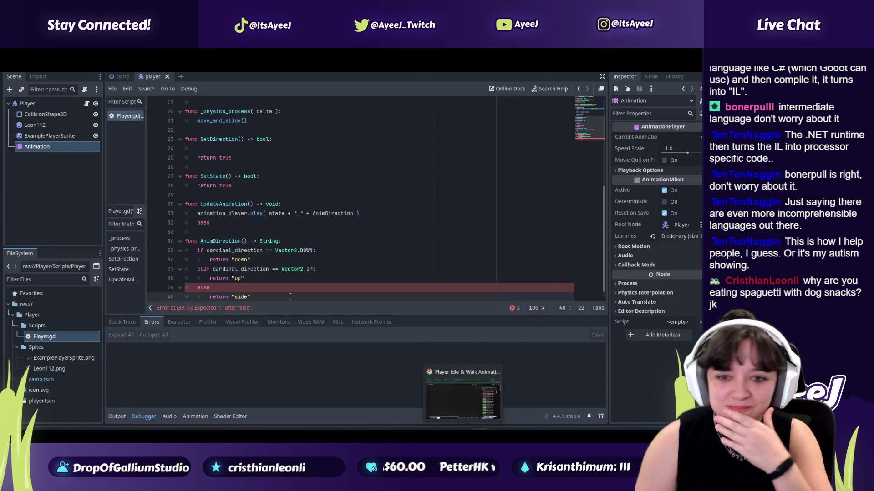
- Add the missing colon after else on line 39 of player.gd
left_click(464, 396)
left_click(347, 277)
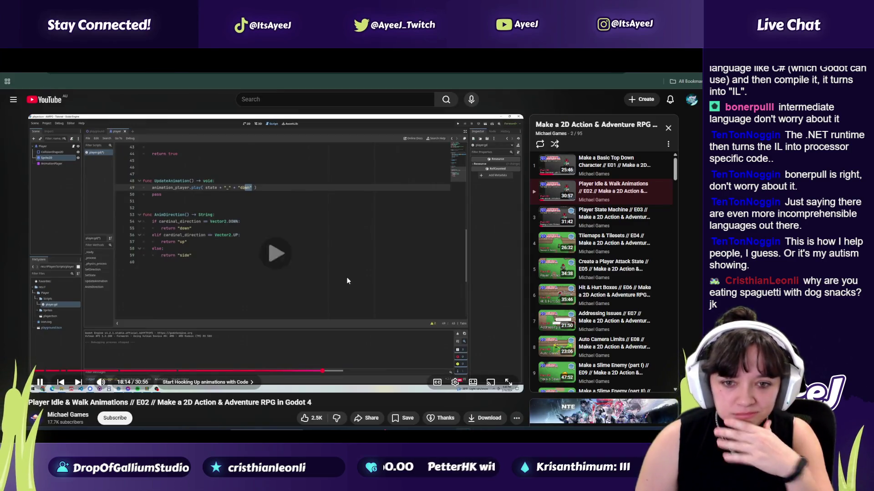
left_click(346, 277)
key("alt+Tab")
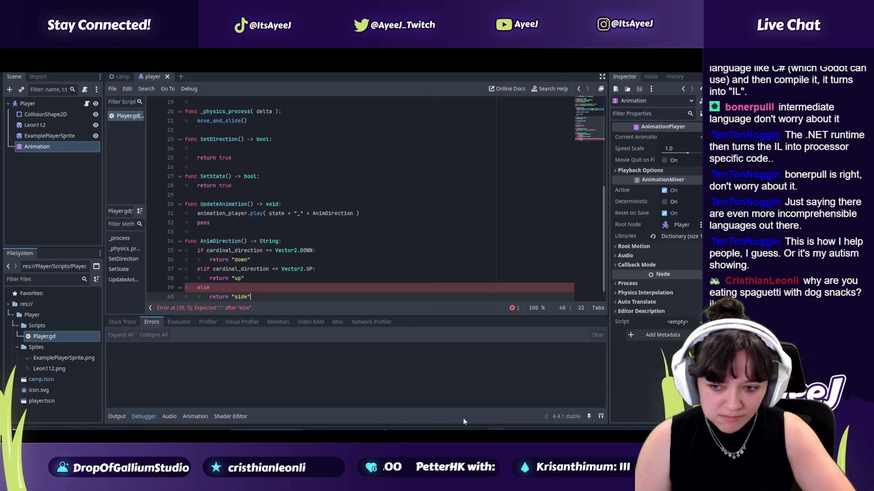
left_click(234, 289)
type(":")
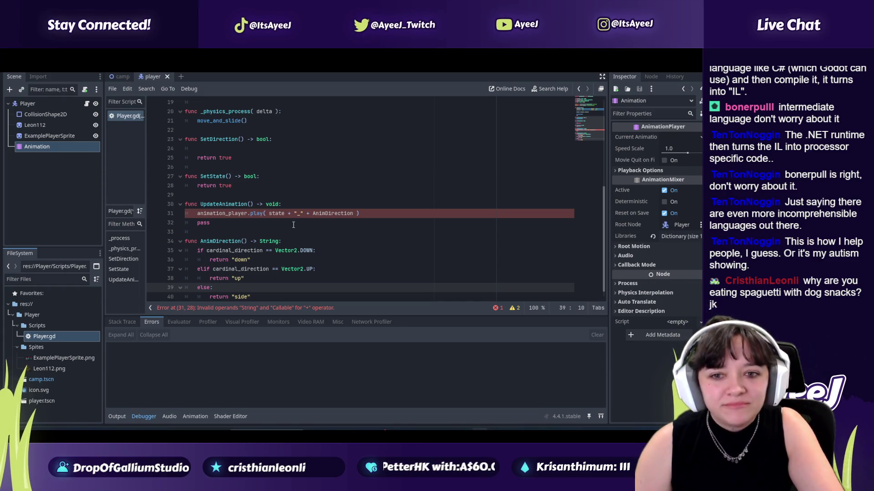
- Make line 31 call AnimDirection() by adding the parentheses
key("alt+Tab")
left_click(290, 250)
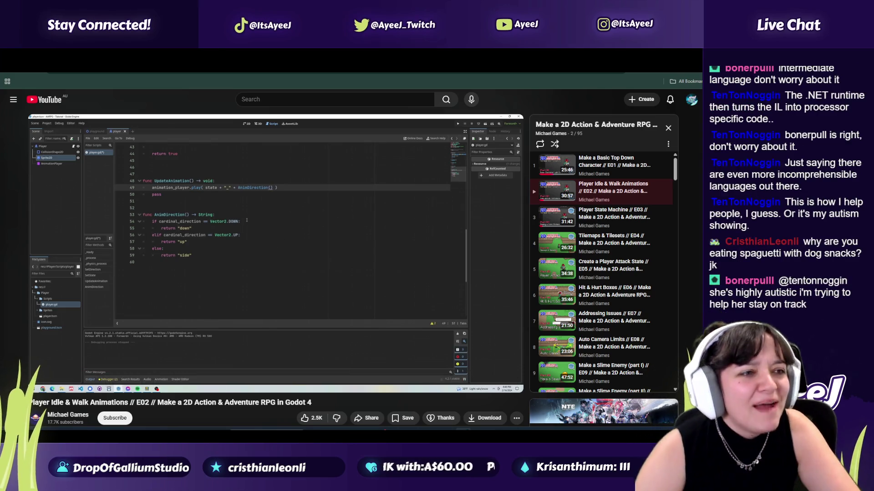
left_click(302, 242)
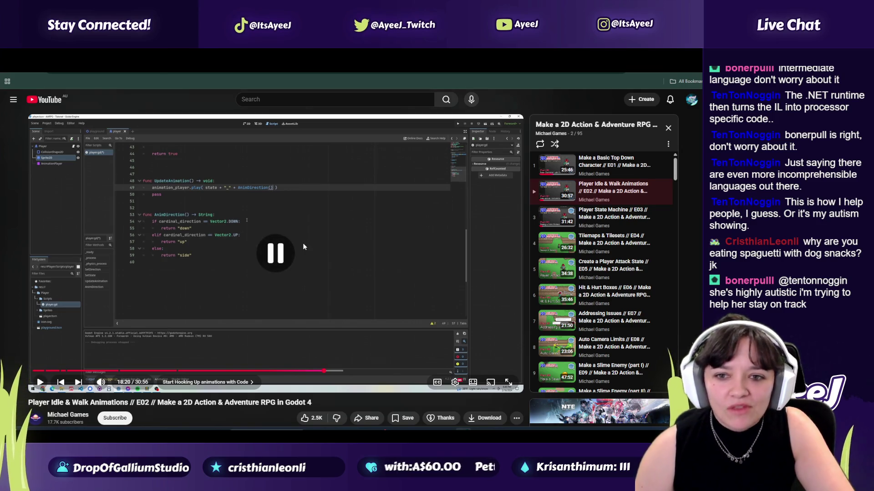
key("alt+Tab")
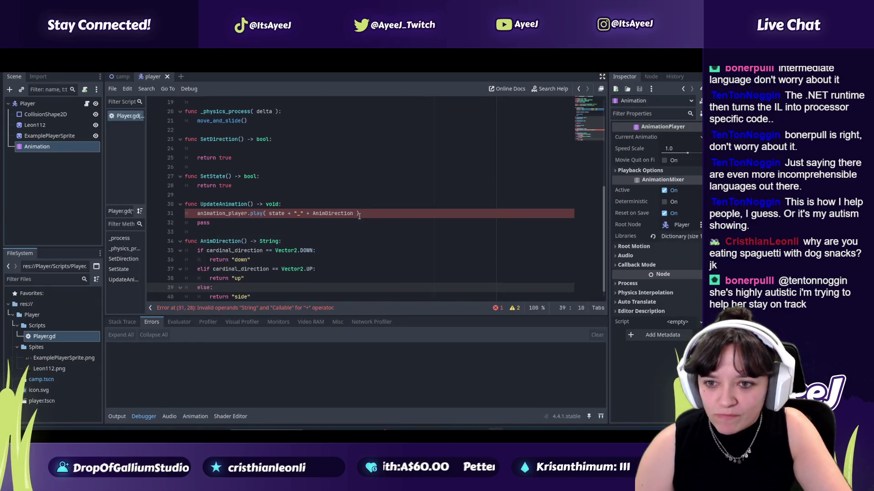
left_click(354, 214)
type("()")
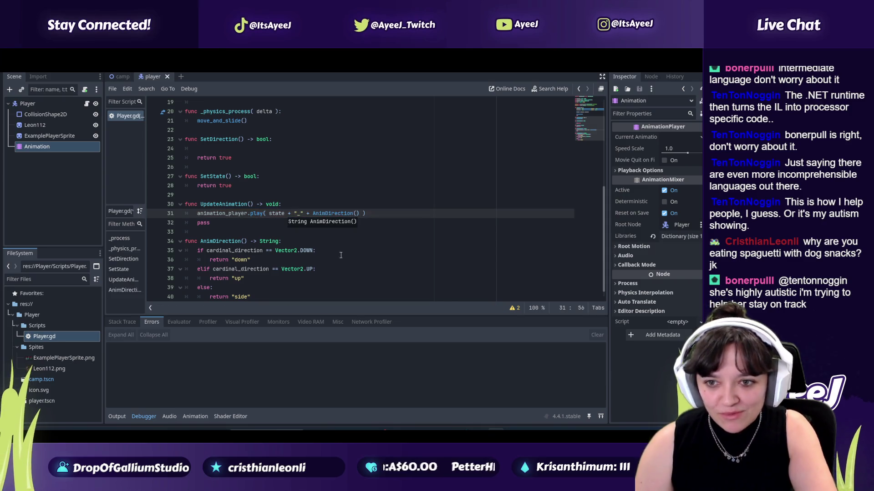
left_click(287, 269)
scroll(279, 249, "down", 1)
key("alt+Tab")
key("Tab")
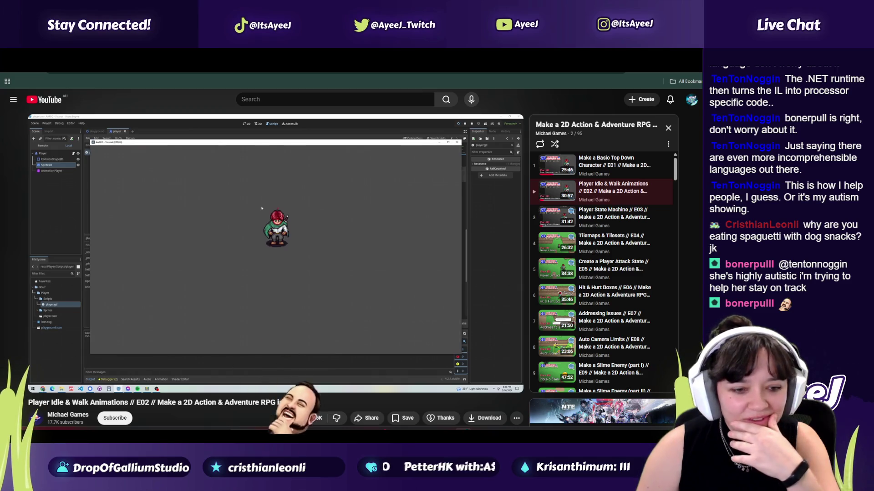
- Follow the tutorial to where a new_state variable is declared in SetState()
left_click(293, 277)
key("alt+Tab")
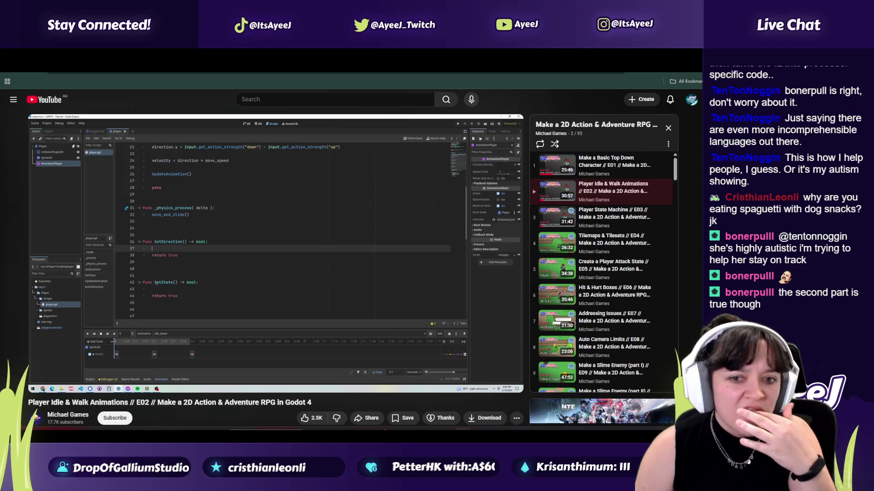
mouse_move(328, 313)
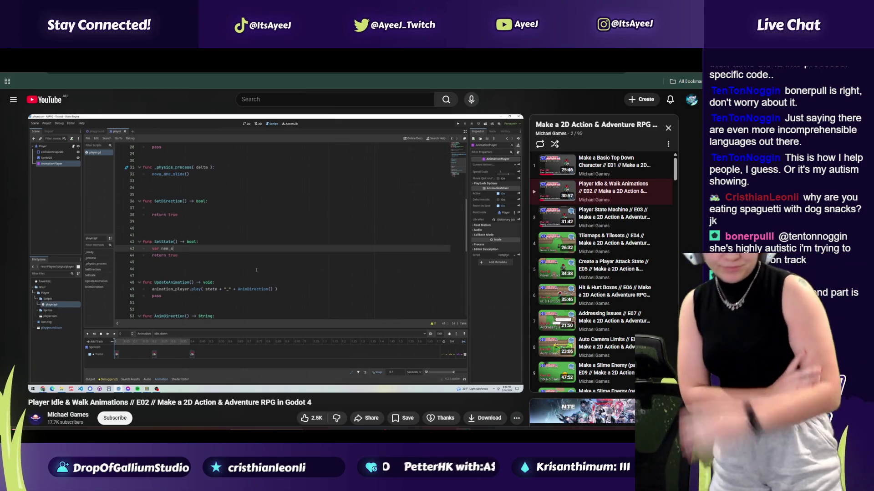
- Start a var new_state declaration inside SetState()
left_click(329, 313)
key("alt+Tab")
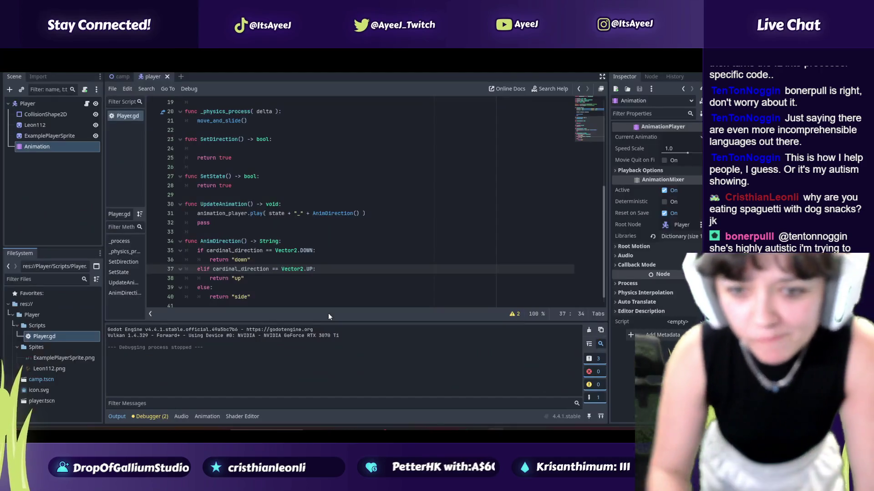
key("alt+Tab")
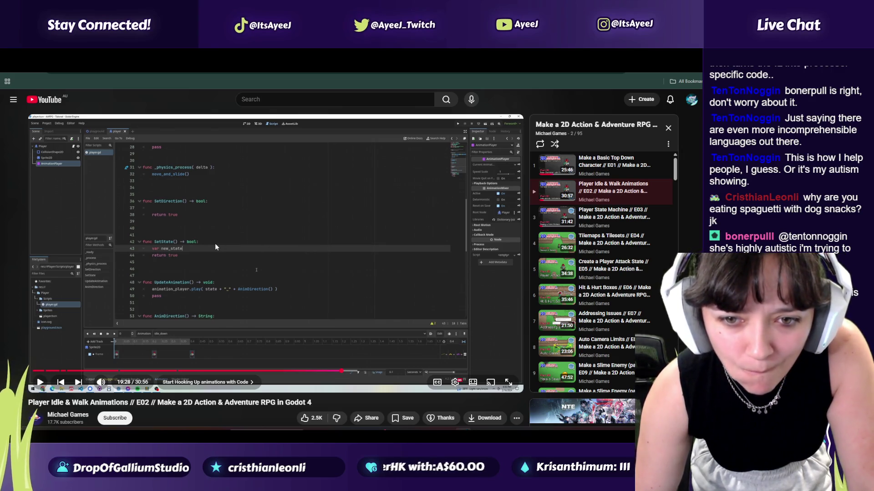
key("alt+Tab")
left_click(242, 185)
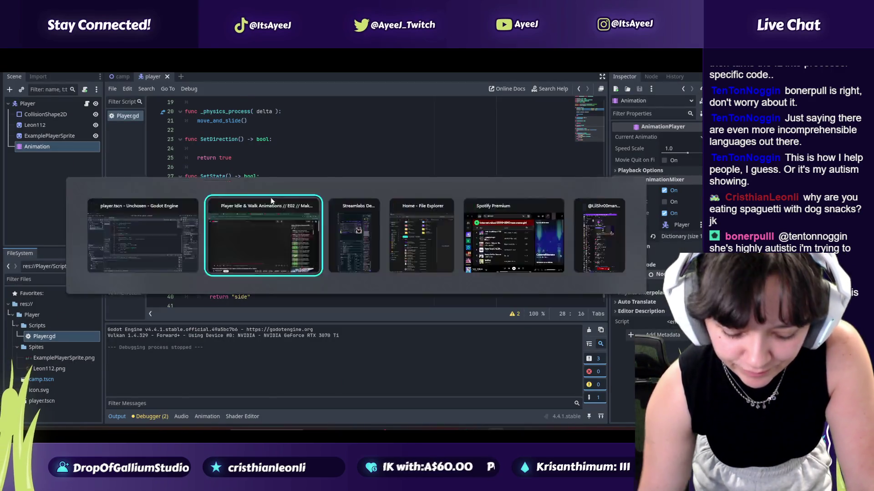
key("alt+Tab")
key("alt+Tab")
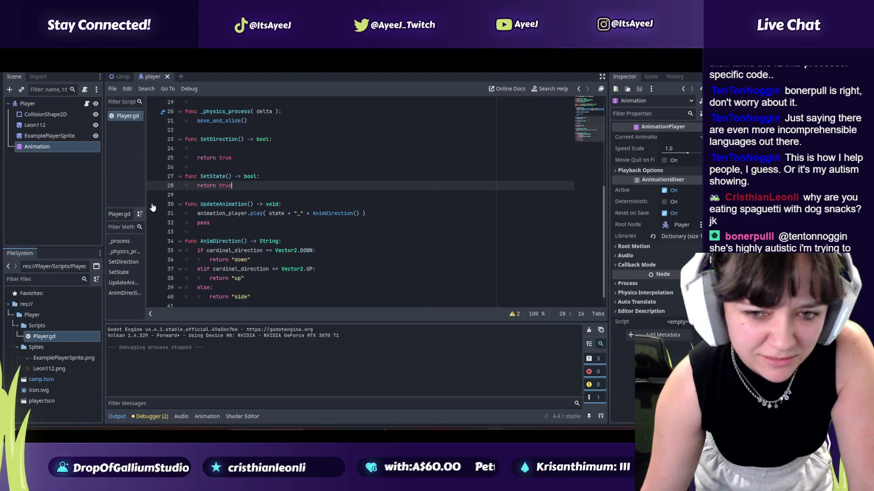
key("alt+Tab")
key("alt+Tab")
type("var new")
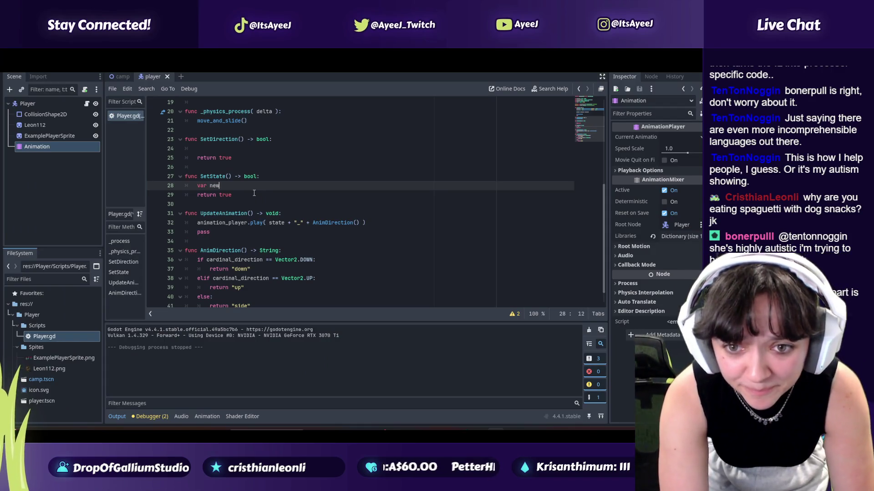
type("_sat")
key("BackSpace")
key("BackSpace")
type("tar")
key("BackSpace")
type("te")
- Give new_state the type String
key("alt+Tab")
key("space")
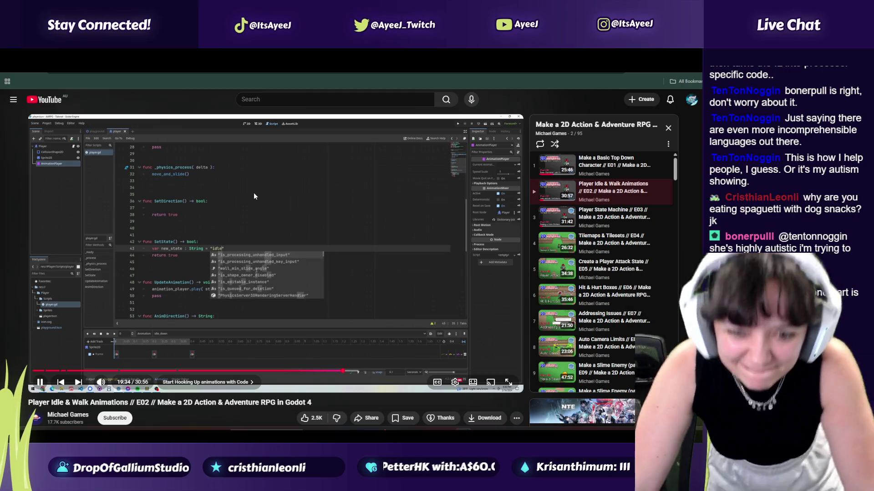
left_click(253, 192)
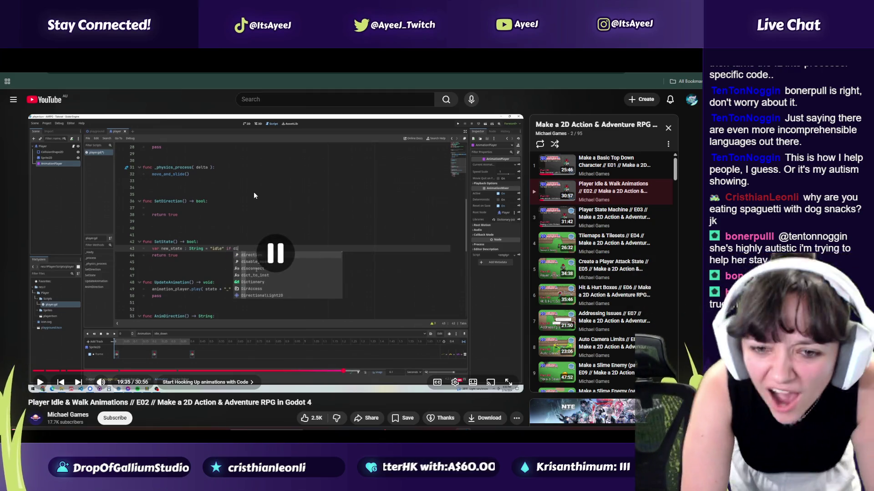
key("alt+Tab")
type(":")
key("alt+Tab")
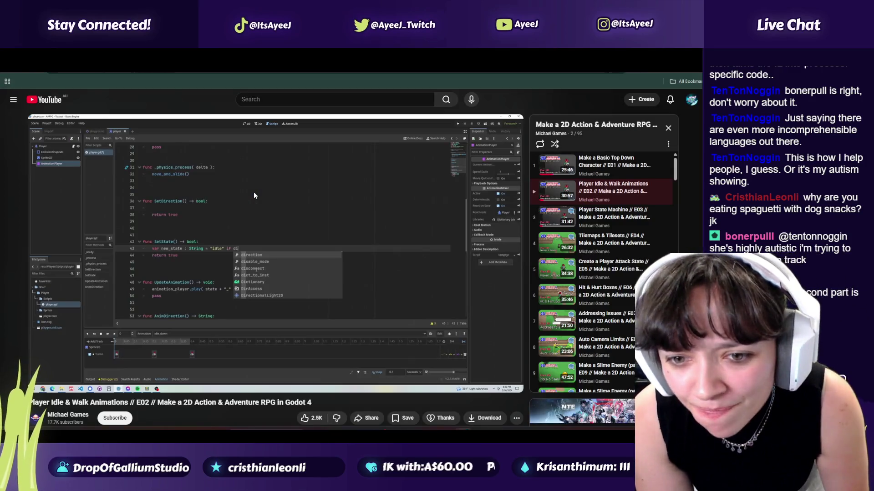
key("alt+Tab")
type("Styr")
key("BackSpace")
key("BackSpace")
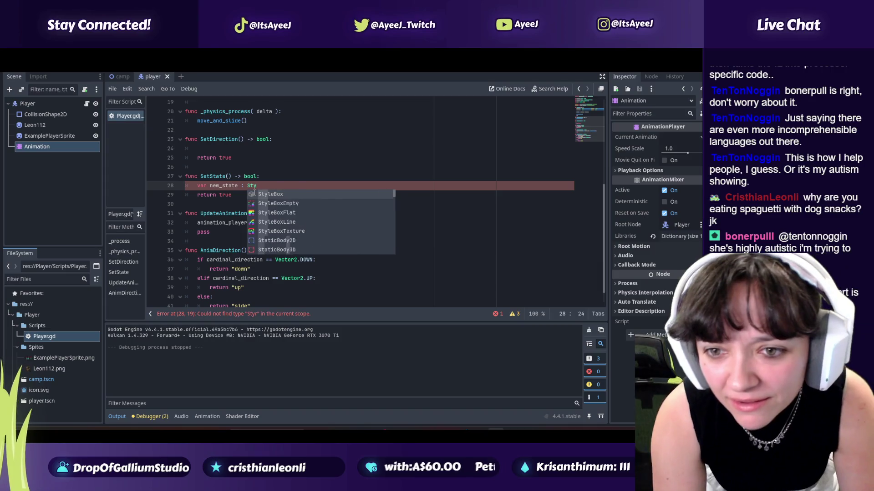
type("ring")
key("Escape")
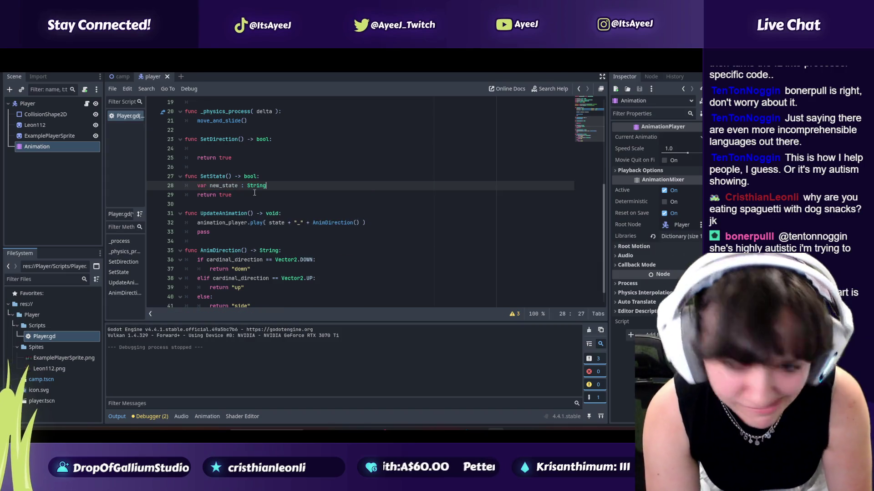
- Assign new_state the value "idle" if, ahead of its condition
key("alt+Tab")
key("alt+Tab")
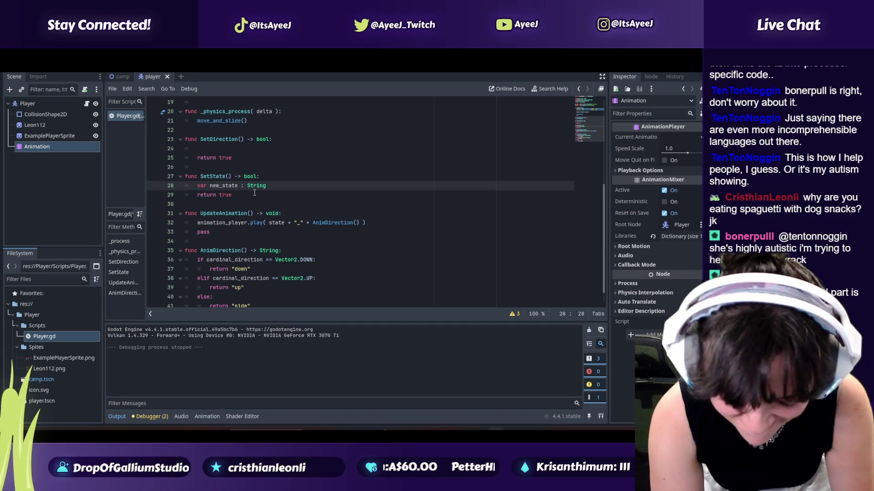
type(" = \"id")
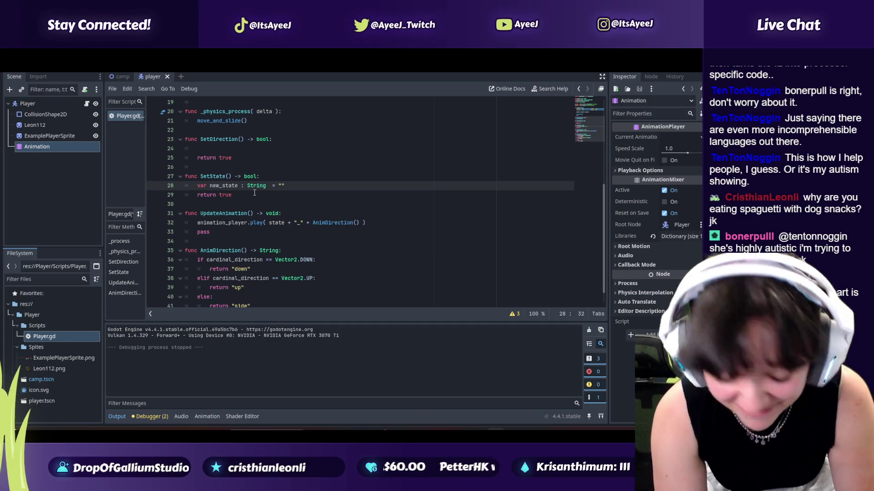
key("alt+Tab")
key("alt+Tab")
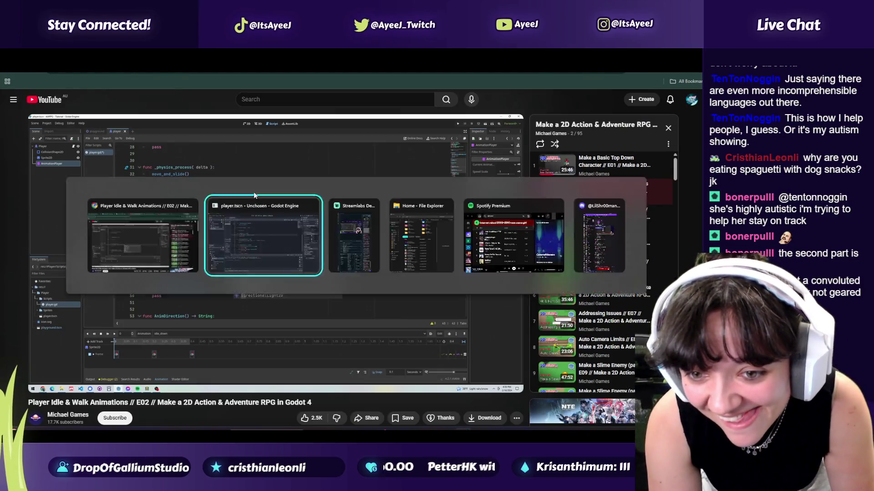
type("le\" if")
key("alt+Tab")
left_click(254, 193)
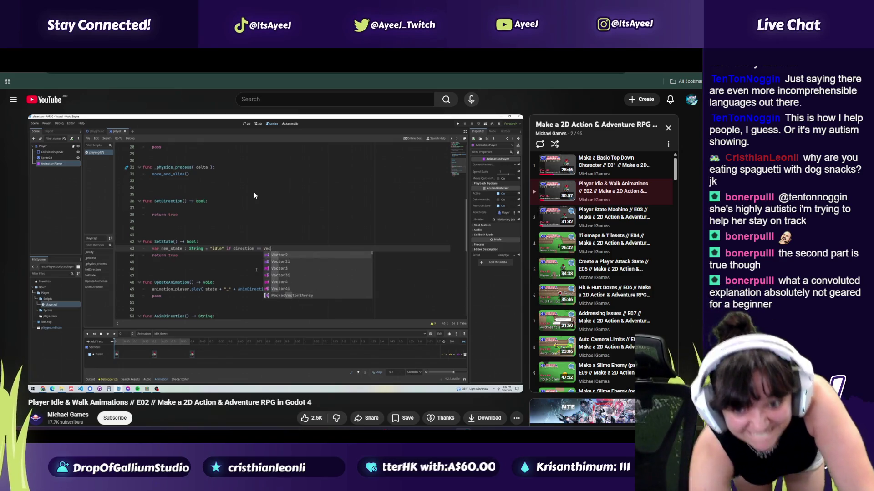
left_click(254, 196)
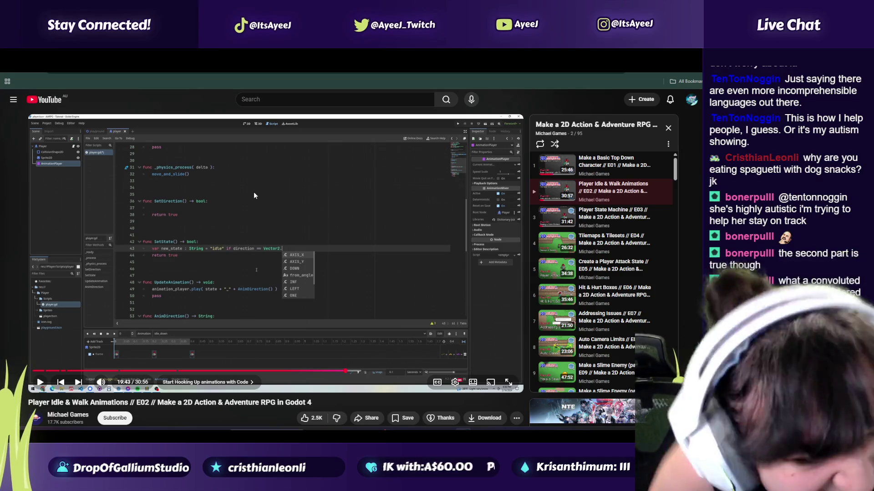
left_click(254, 195)
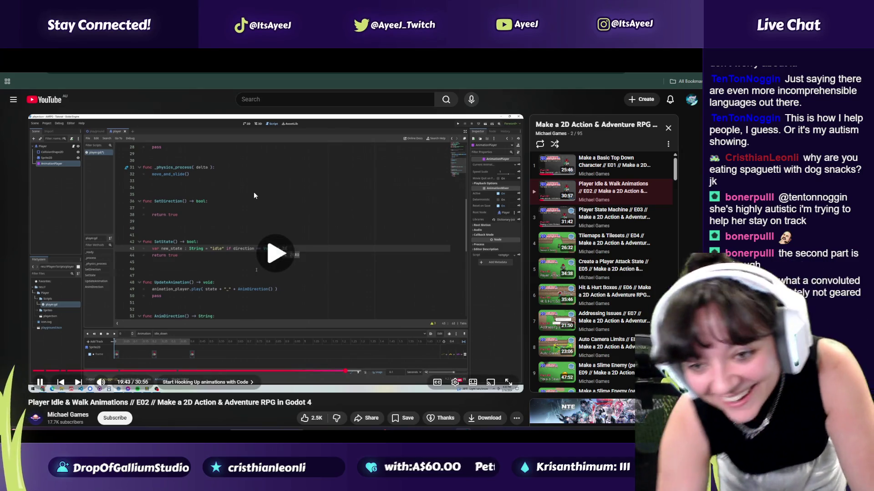
left_click(254, 195)
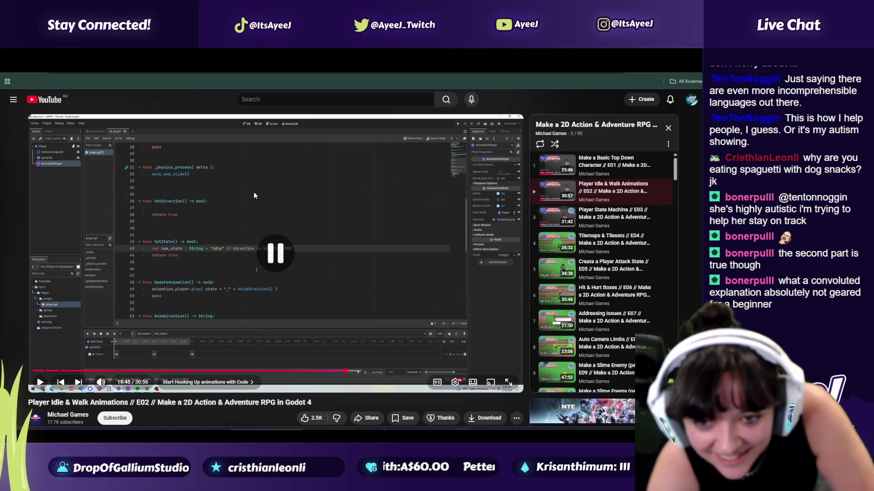
key("alt+Tab")
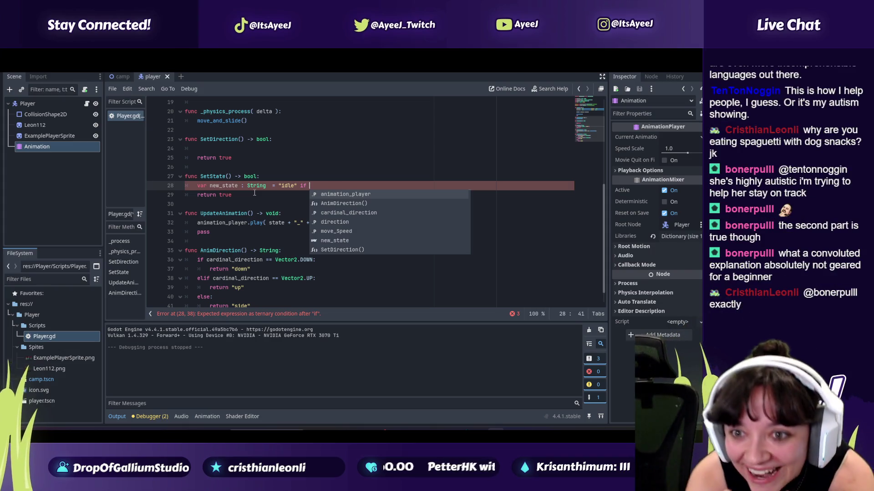
- Write the condition as direction = Vector2.ZERO
key("alt+Tab")
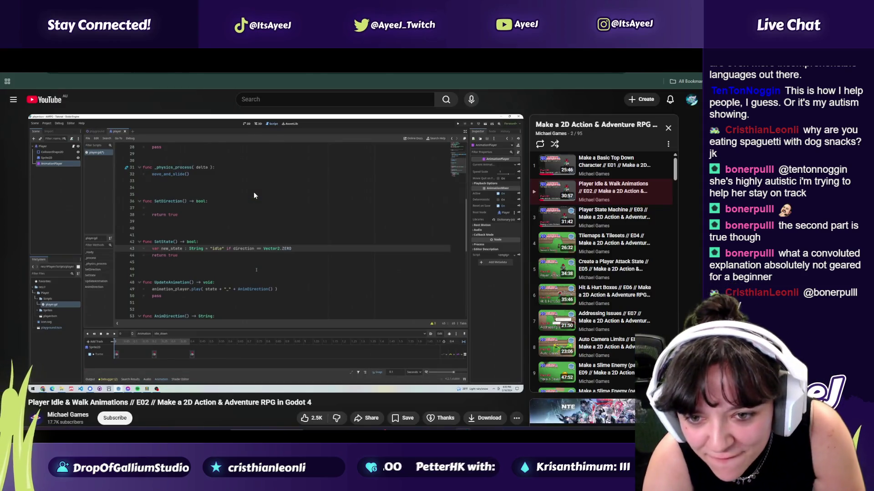
key("alt+Tab")
type("direction =")
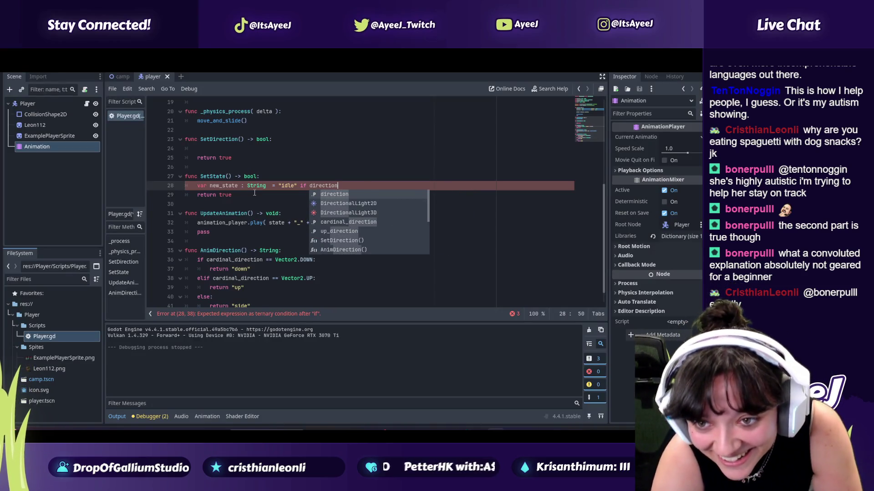
key("alt+Tab")
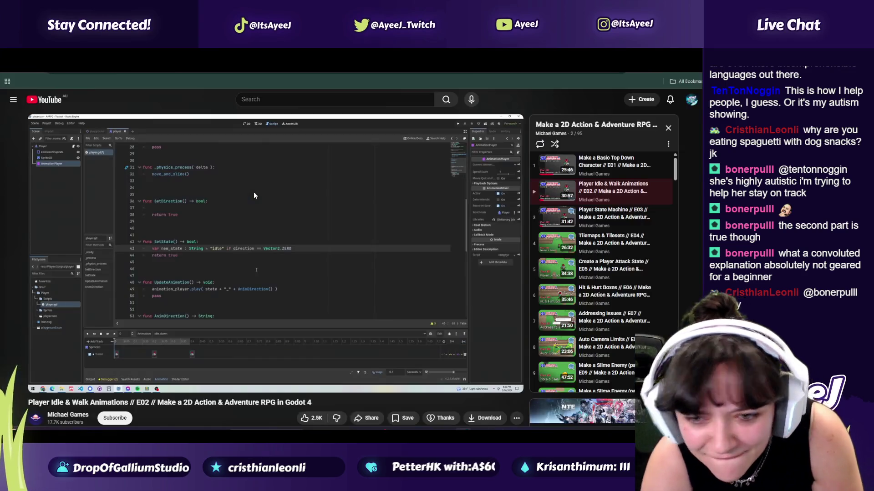
key("alt+Tab")
type("B")
key("BackSpace")
type("Vectopr")
key("BackSpace")
key("BackSpace")
type("r")
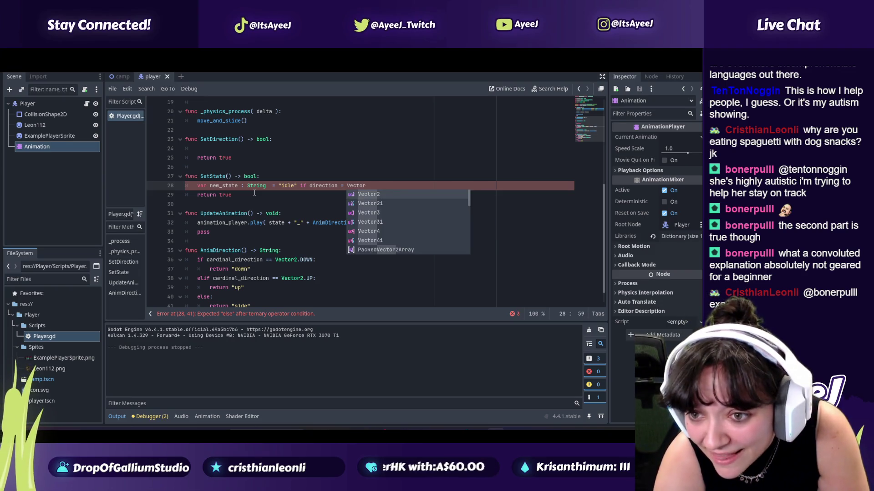
type("3")
key("BackSpace")
type("2")
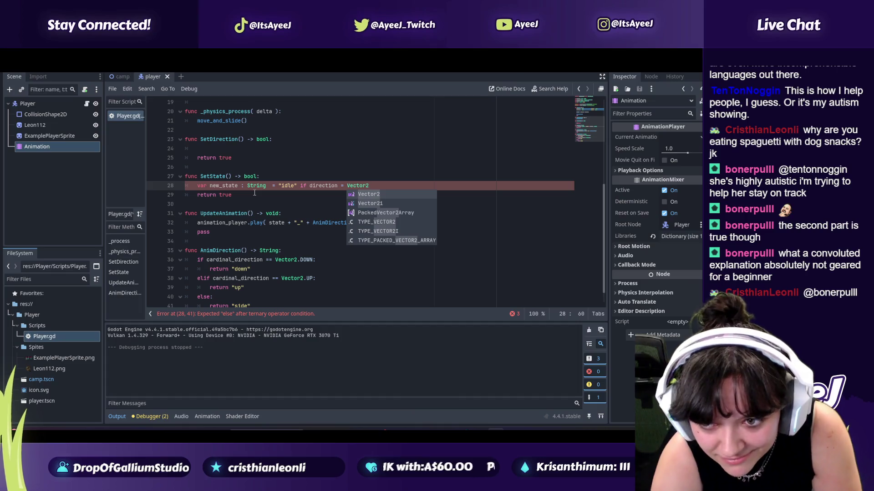
type(".ZERO")
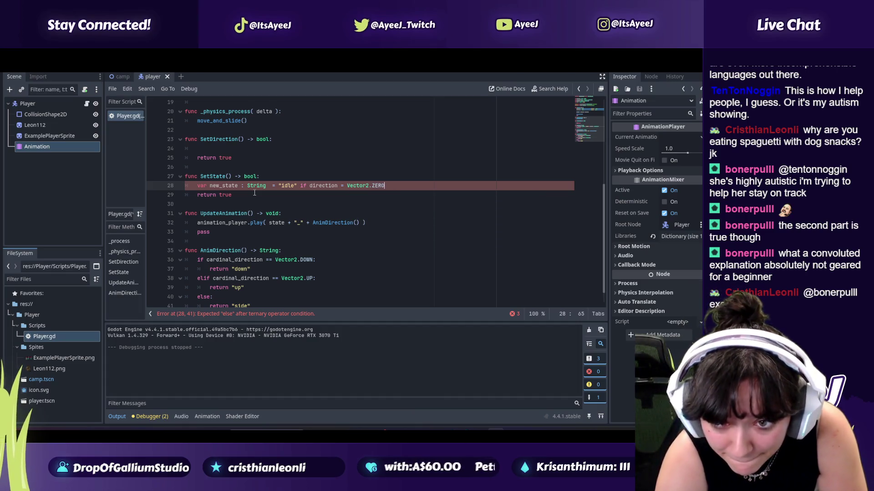
- Finish the ternary with else "walk"
key("alt+Tab")
left_click(254, 196)
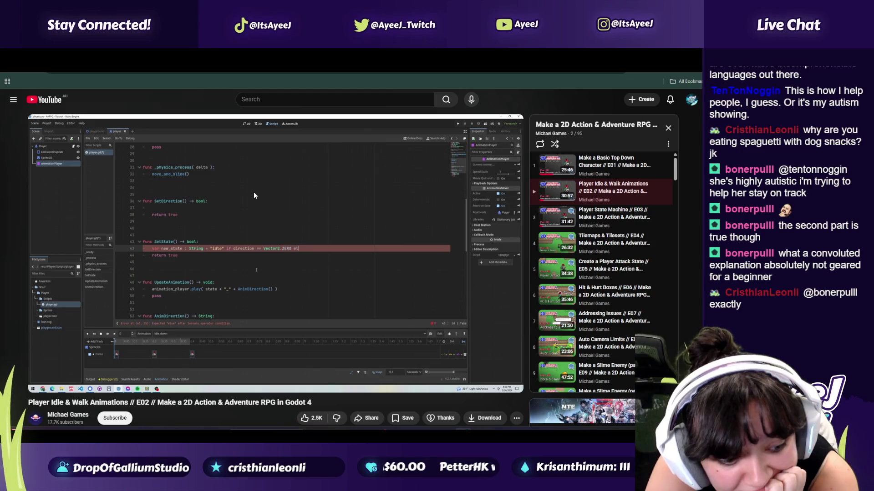
left_click(254, 195)
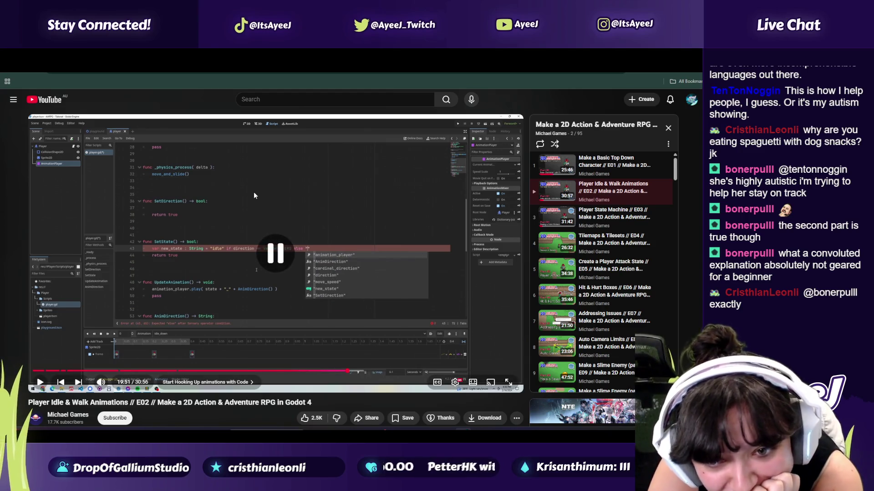
left_click(254, 195)
left_click(253, 195)
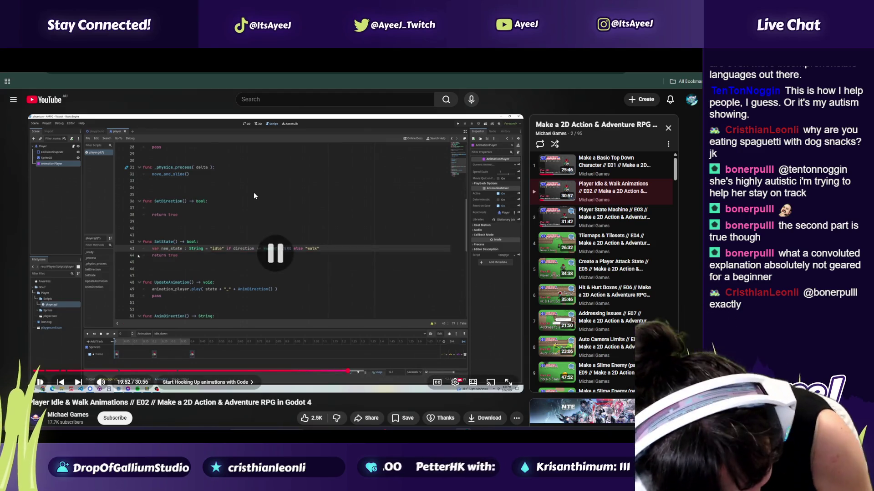
key("alt+Tab")
type("else \"walk")
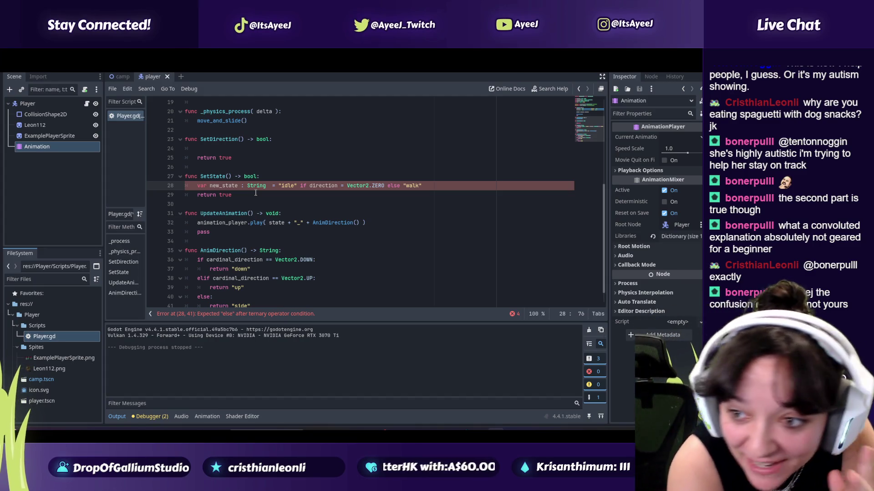
key("alt+Tab")
left_click(255, 196)
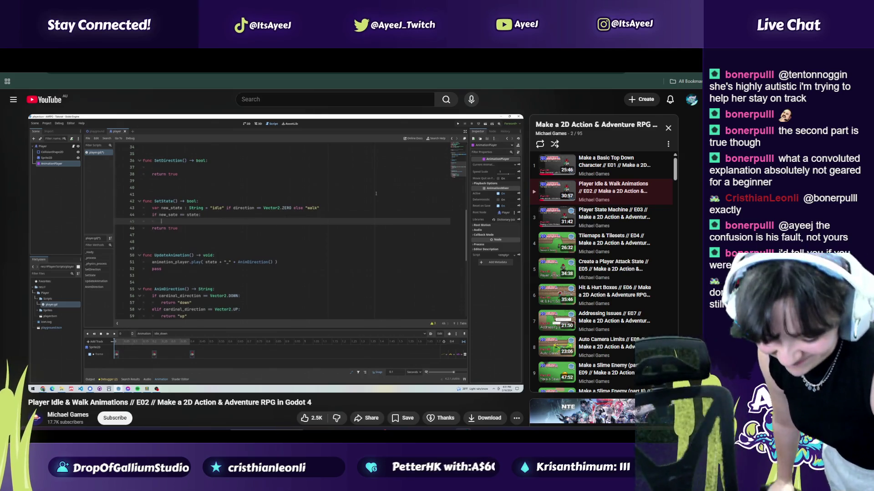
- Pause the tutorial at 20:35 and switch back to the Godot script
left_click(254, 195)
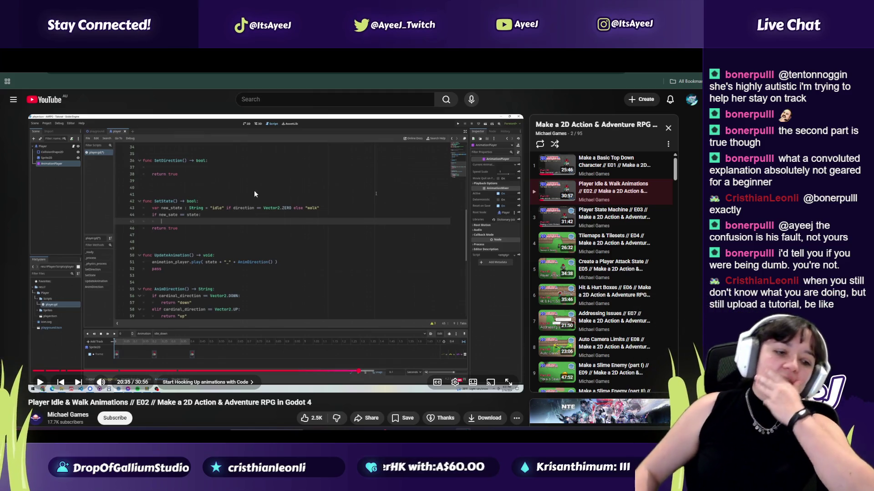
key("alt+Tab")
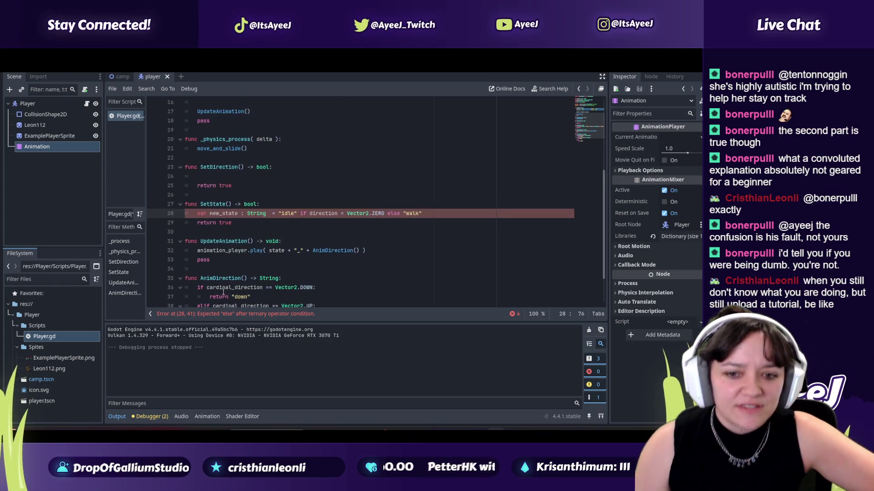
- Add an empty line below the new_state line in SetState()
scroll(225, 283, "down", 1)
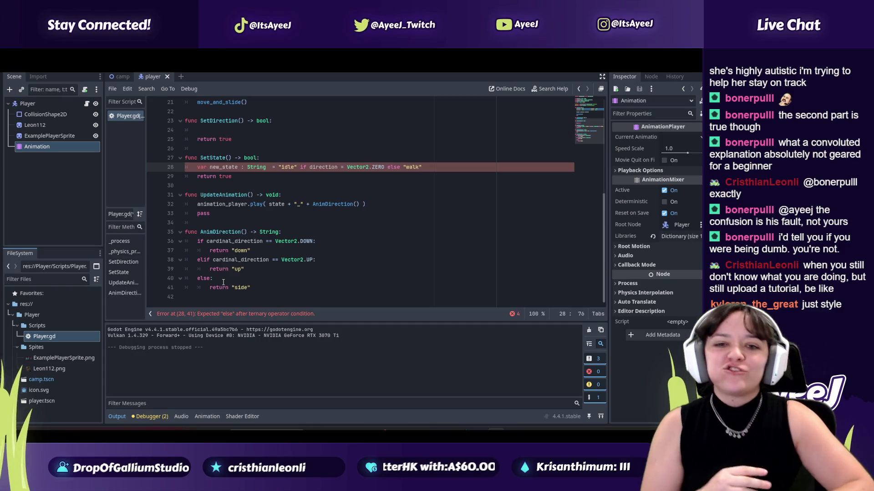
key("alt+Tab")
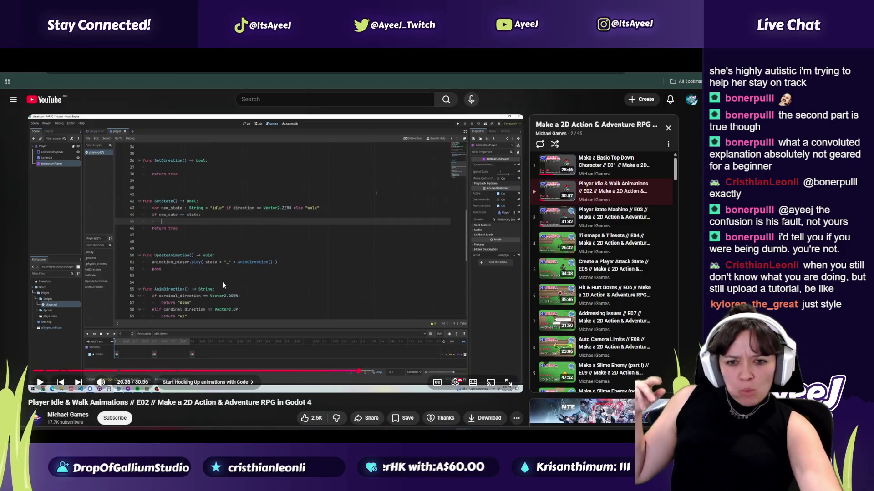
key("alt+Tab")
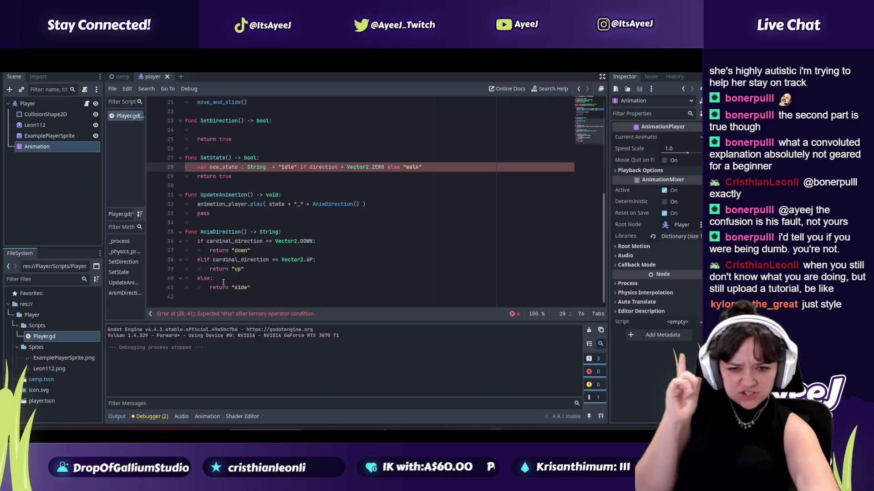
left_click(426, 168)
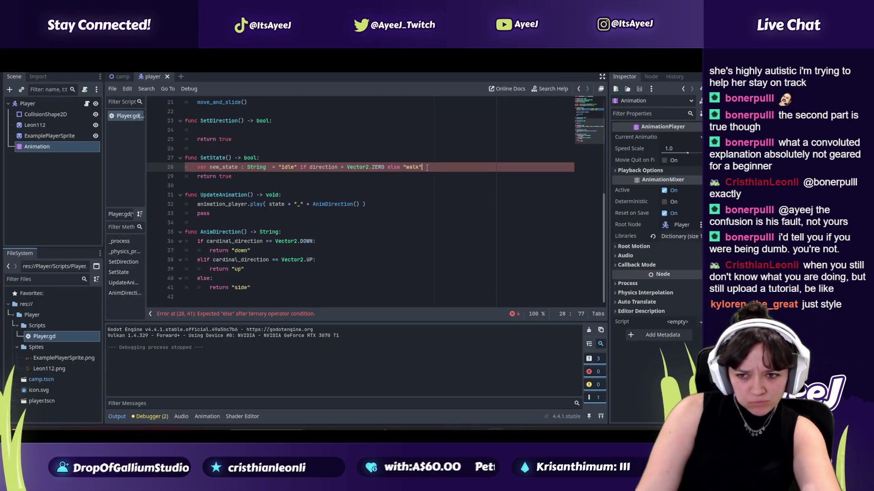
key("Return")
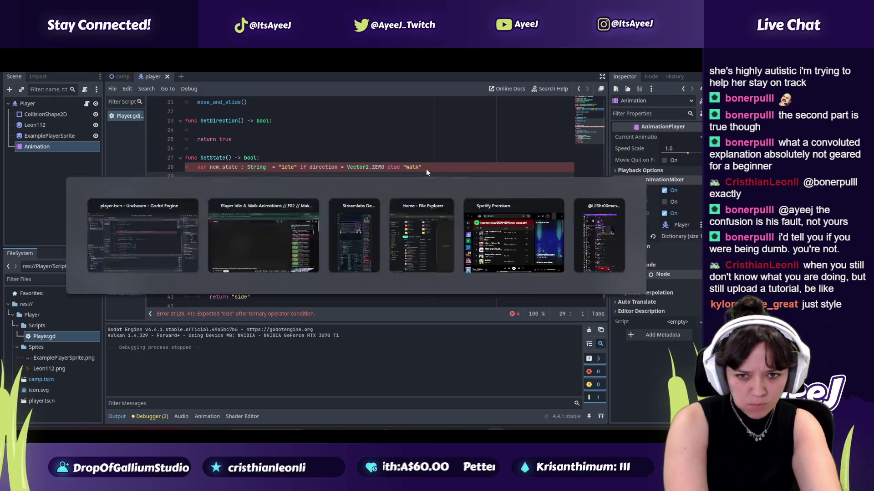
- Fix the comparison to read direction == Vector2.ZERO
key("alt+Tab")
key("alt+Tab")
key("alt+Tab")
key("alt+Tab")
key("alt+Tab")
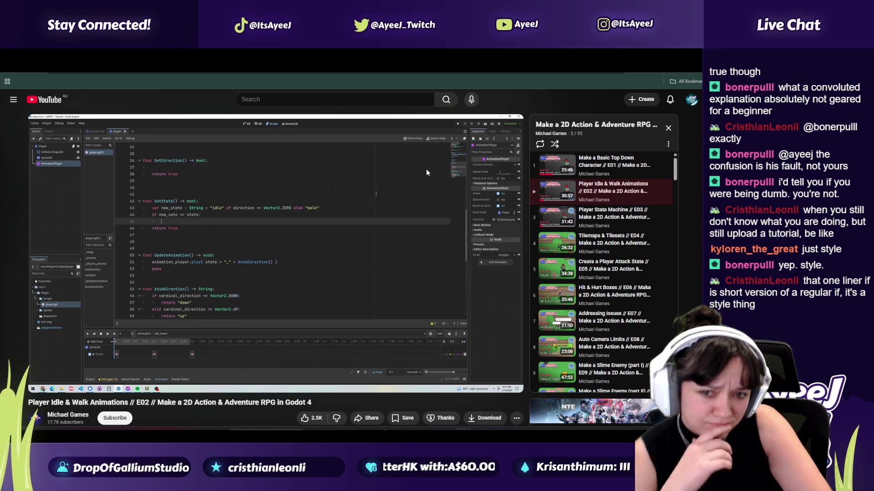
key("alt+Tab")
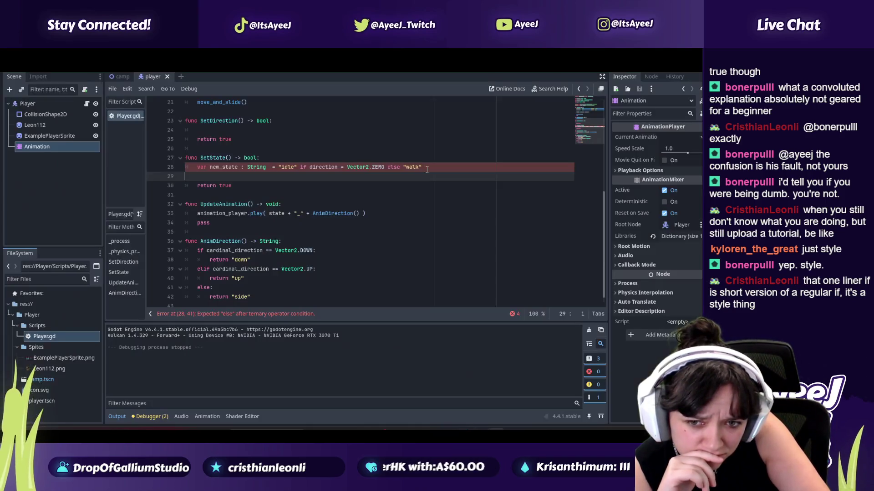
key("alt+Tab")
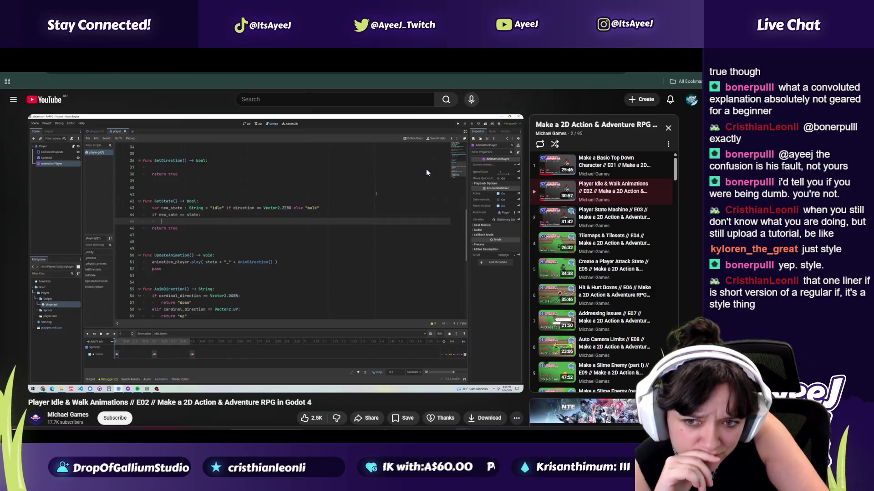
key("alt+Tab")
key("alt+Tab")
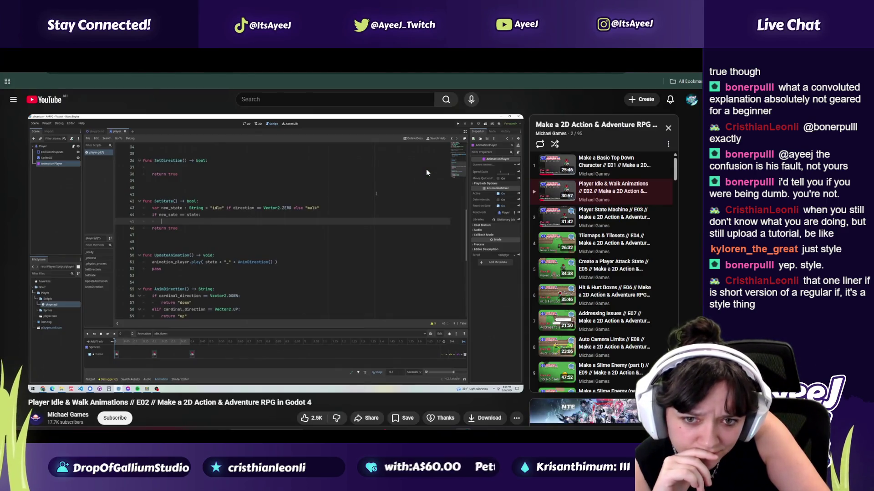
key("alt+Tab")
key("alt+Tab")
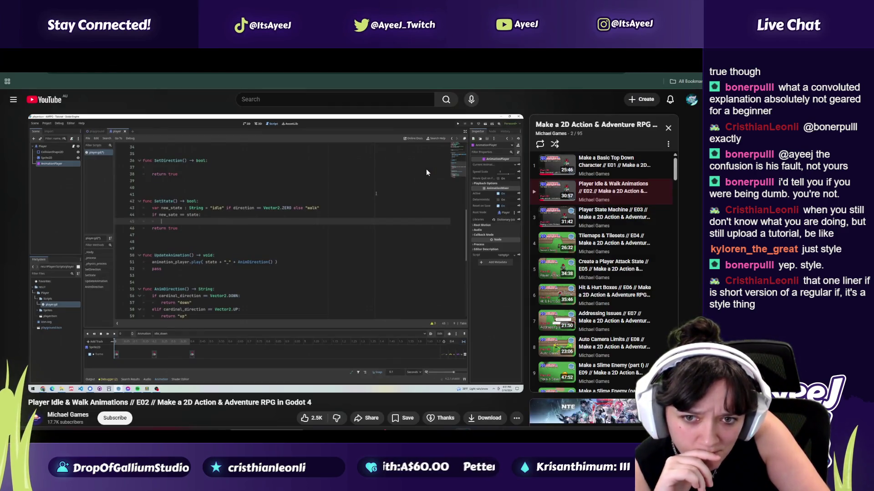
key("alt+Tab")
key("alt+Tab")
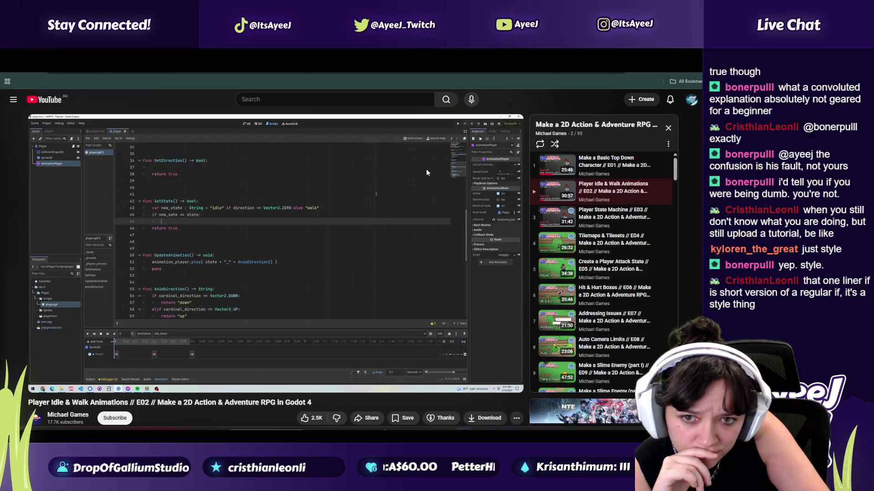
key("alt+Tab")
left_click(341, 168)
type("=")
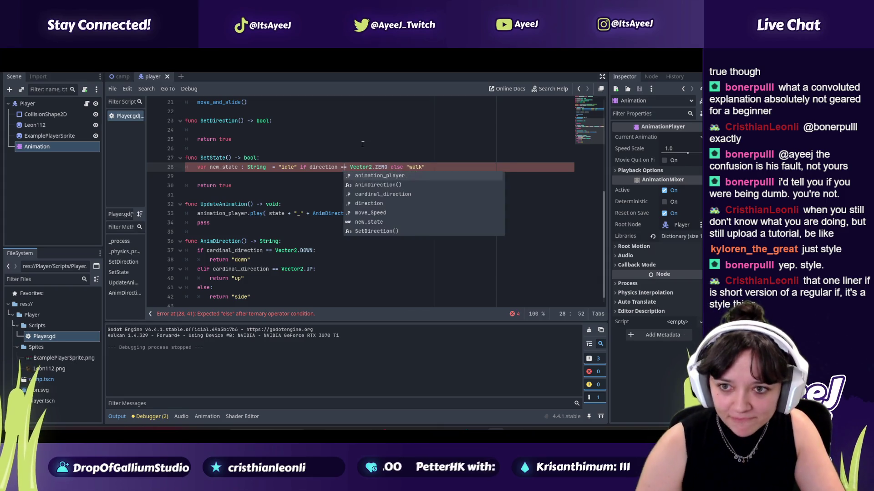
left_click(220, 175)
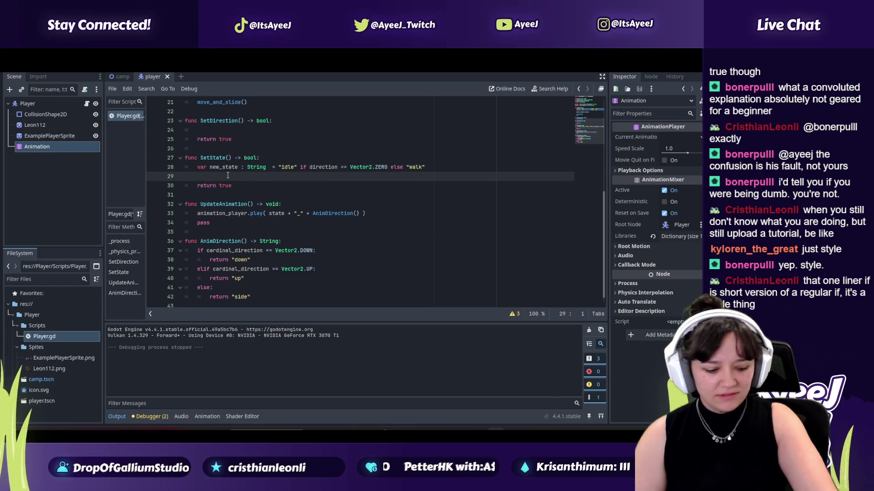
- Type the check if new_state == state on line 29
key("alt+Tab")
key("alt+Tab")
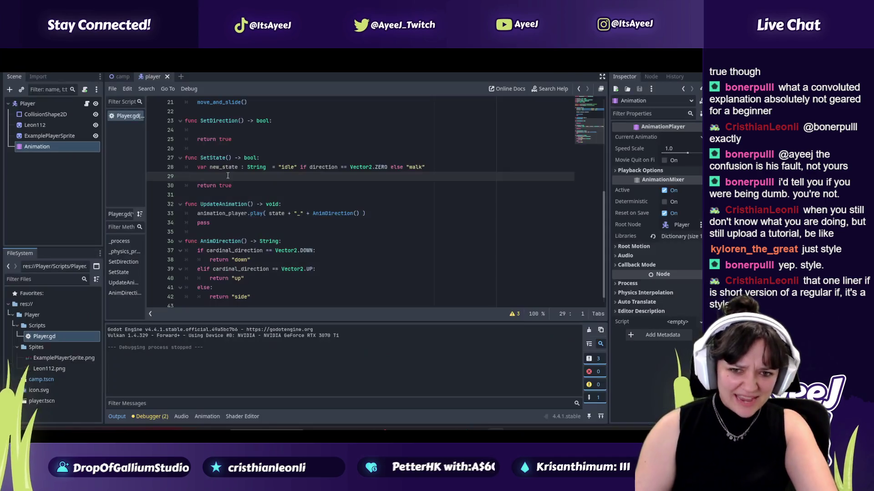
type("if new_state")
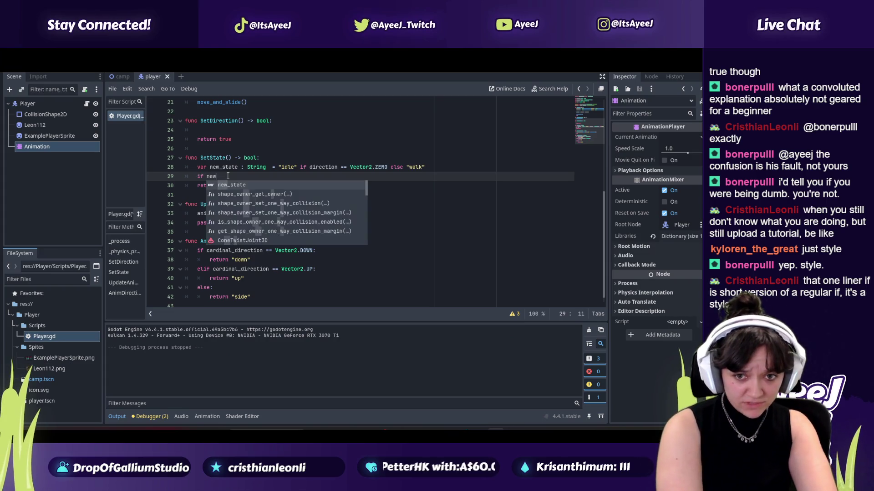
key("alt+Tab")
left_click(226, 175)
key("alt+Tab")
type("== sta")
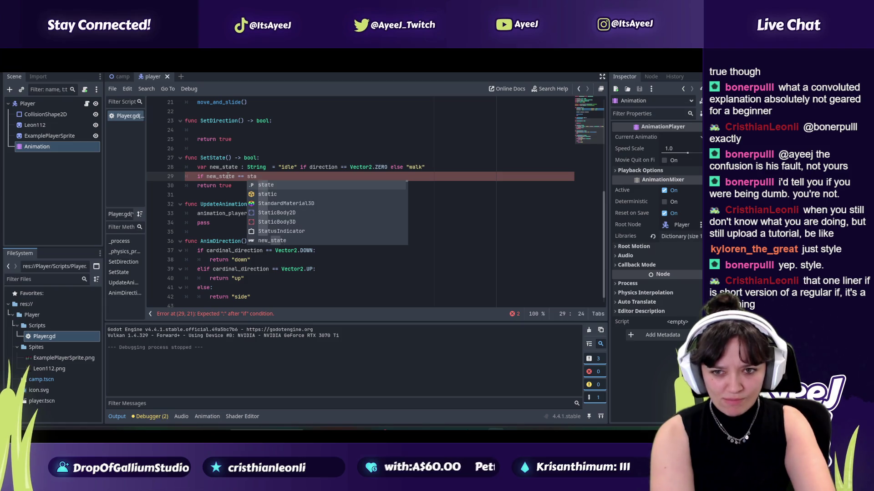
key("Escape")
key("alt+Tab")
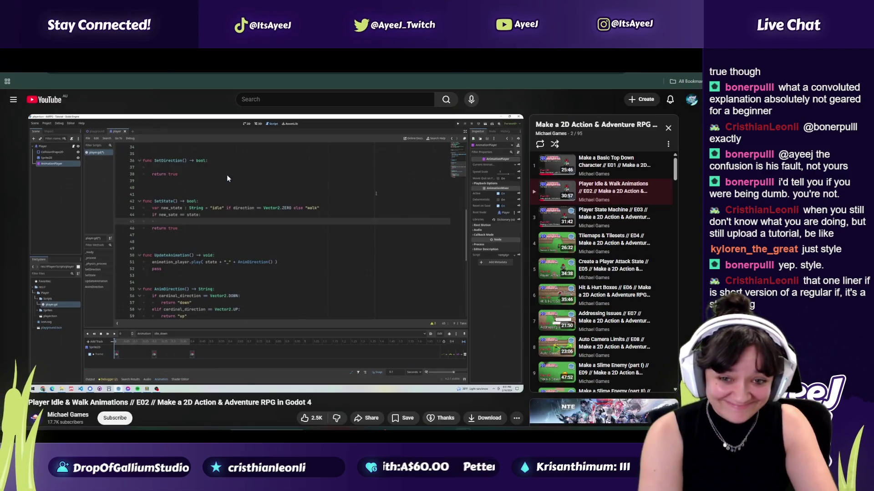
left_click(227, 176)
left_click(227, 176)
key("alt+Tab")
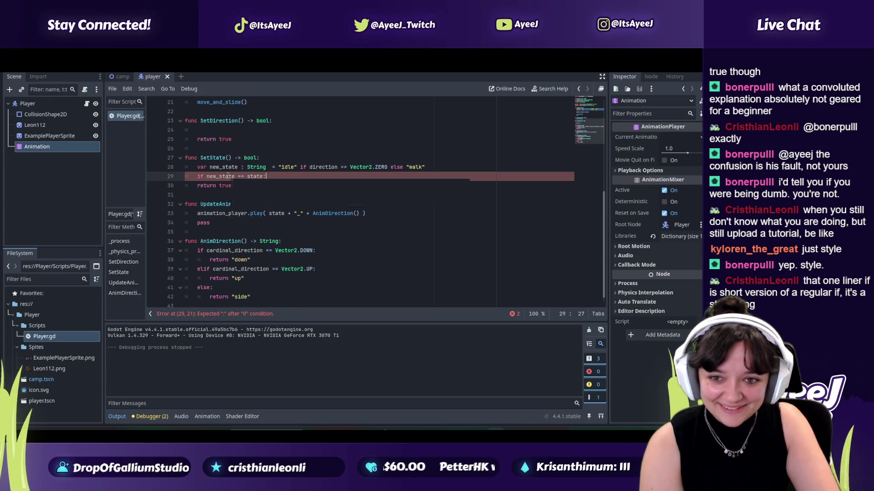
- Add a return under the check, with the tutorial paused at 20:44
key("alt+Tab")
left_click(227, 177)
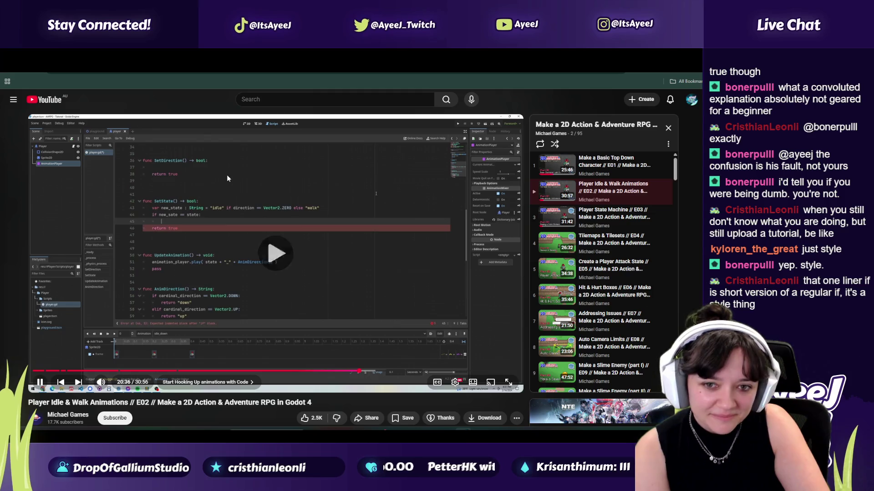
key("alt+Tab")
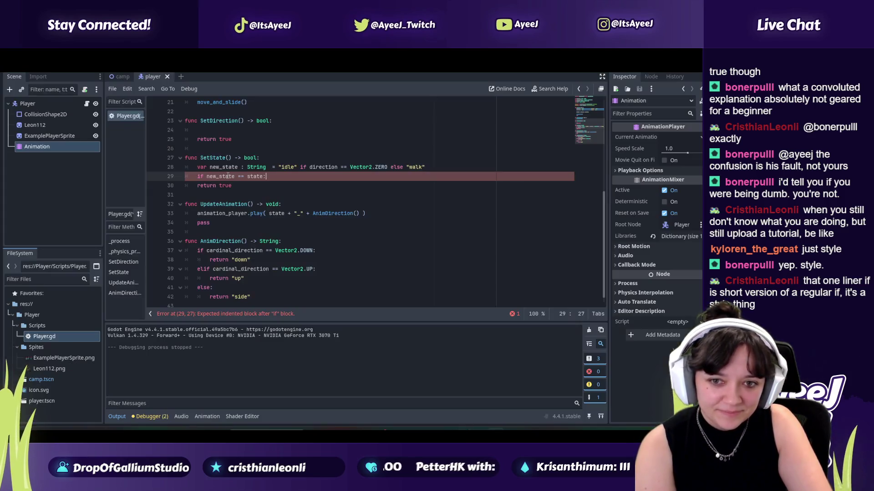
type("retur")
key("Escape")
type("n")
key("Escape")
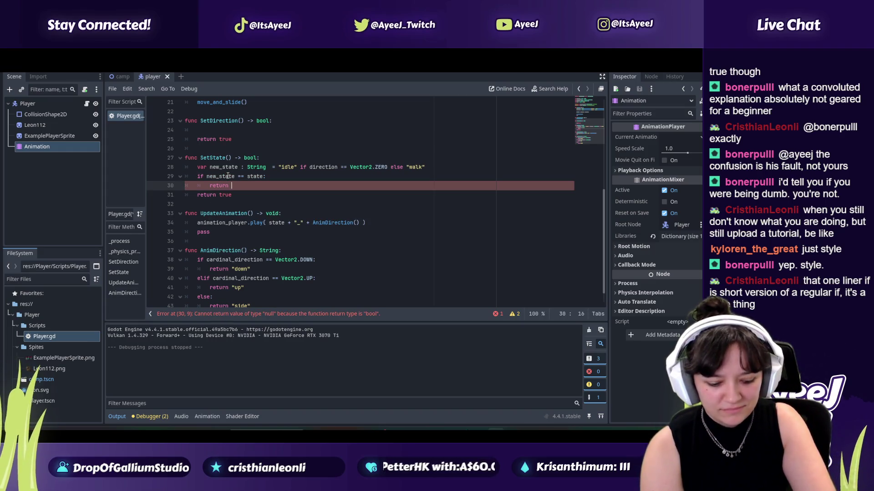
key("alt+Tab")
left_click(226, 175)
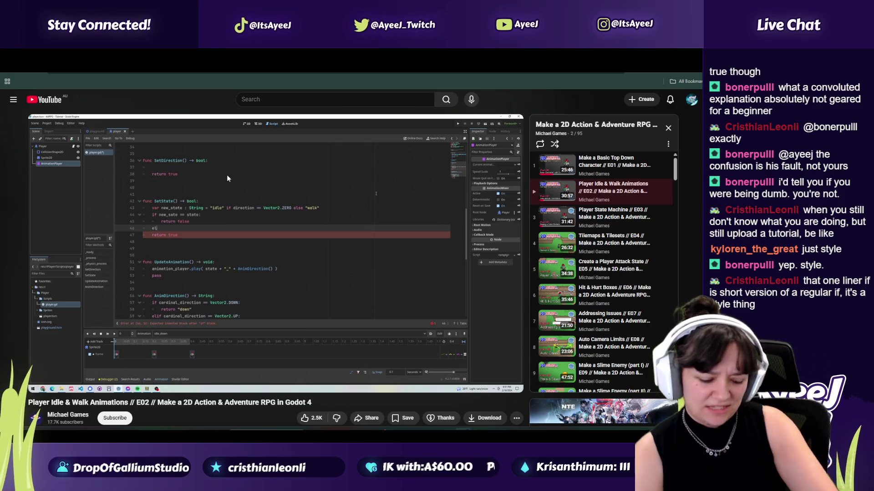
left_click(227, 175)
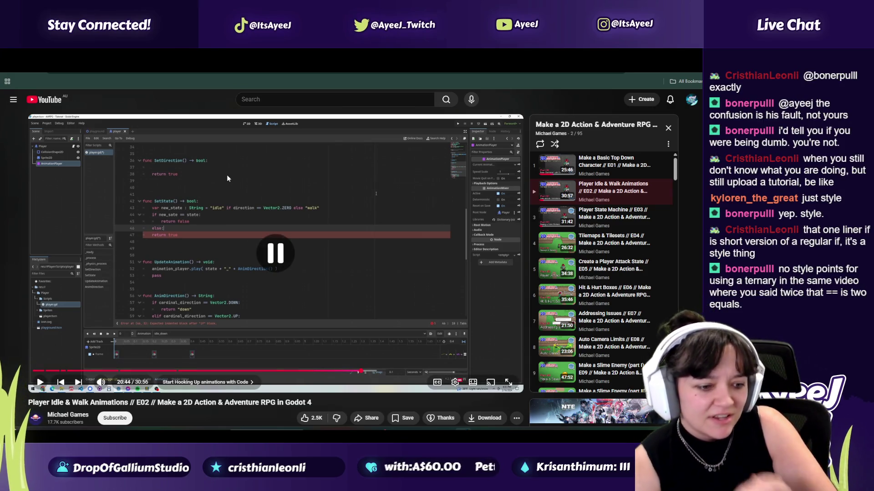